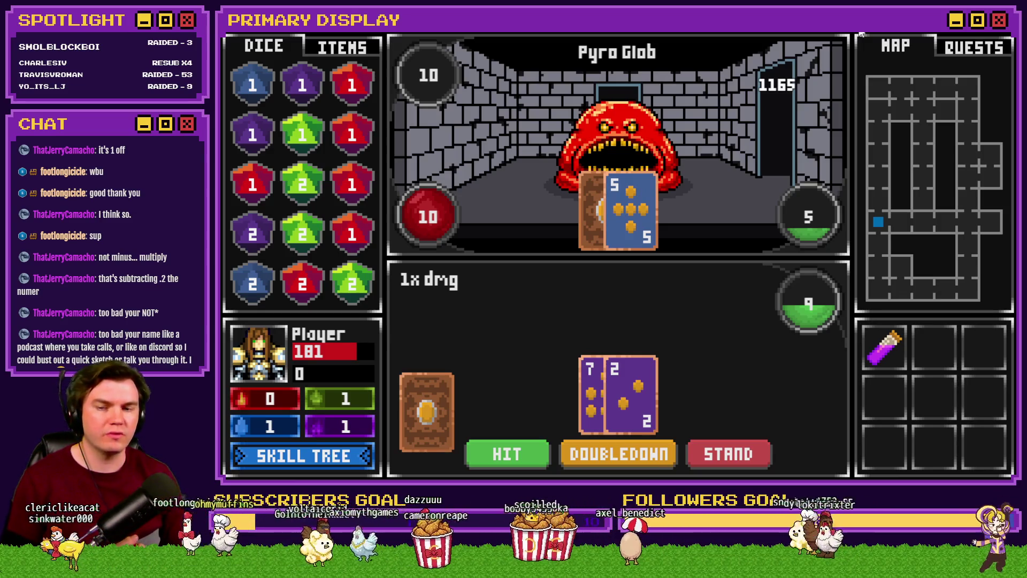
key("alt+F4")
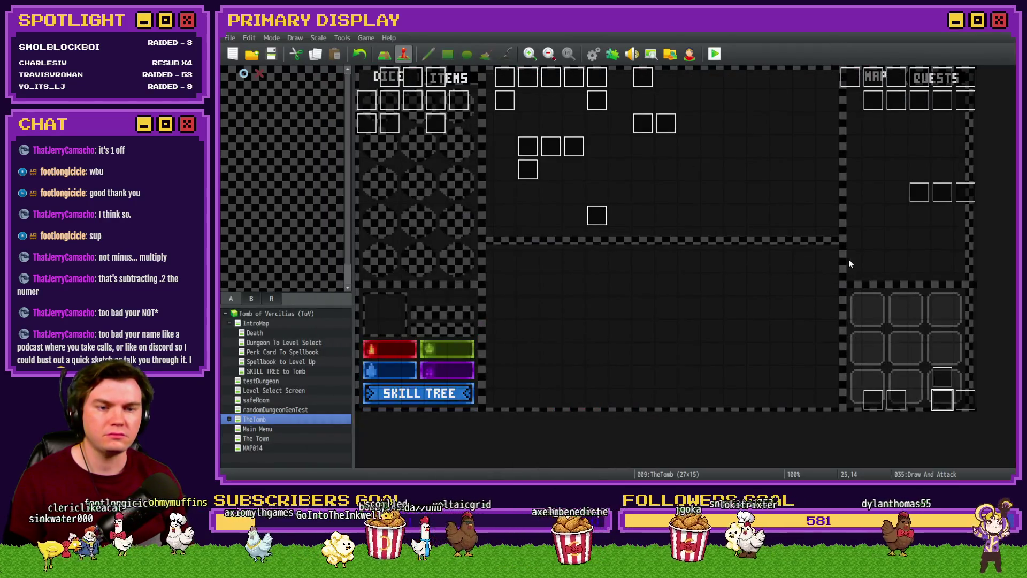
double_click(959, 409)
left_click(450, 123)
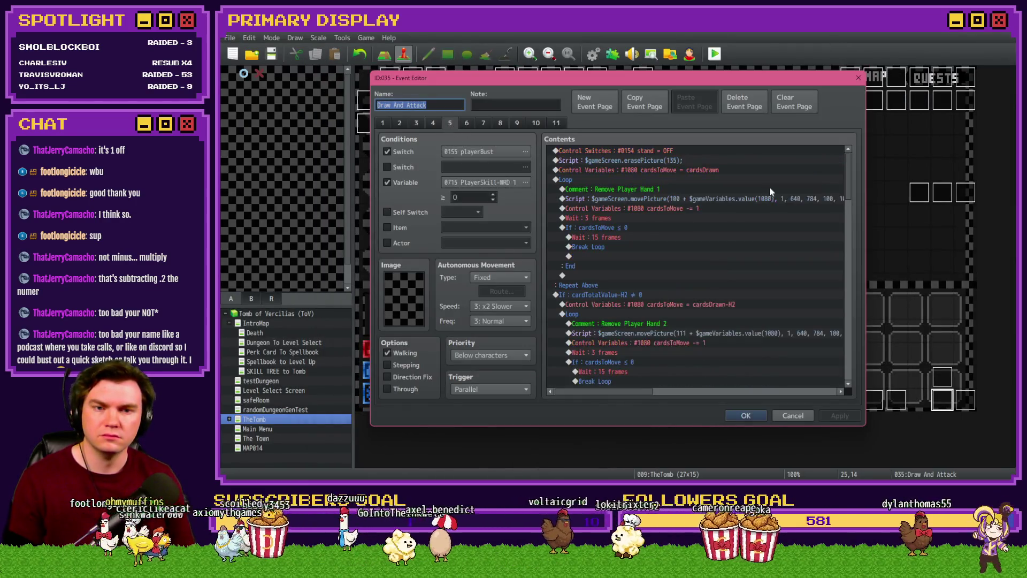
left_click_drag(848, 158, 850, 242)
scroll(851, 242, "down", 2)
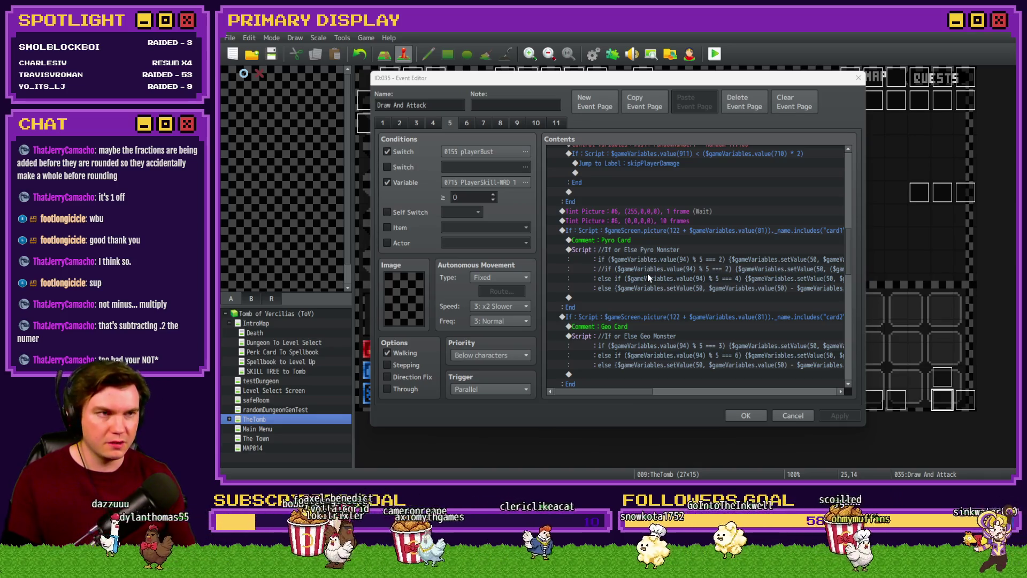
scroll(649, 277, "down", 3)
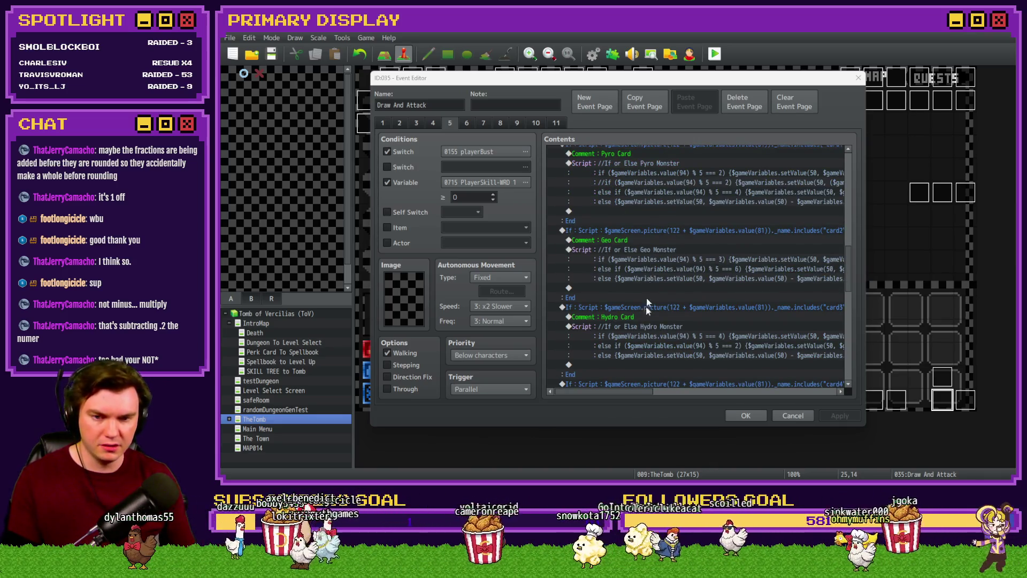
left_click(646, 327)
double_click(646, 326)
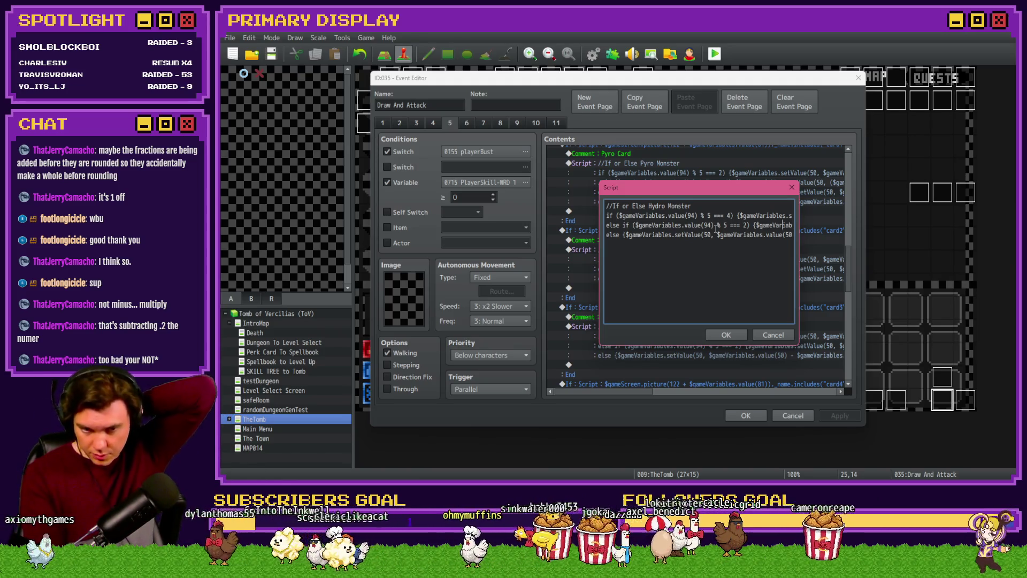
key("Right")
key("Right")
key("Right")
key("Right")
key("Right")
key("Right")
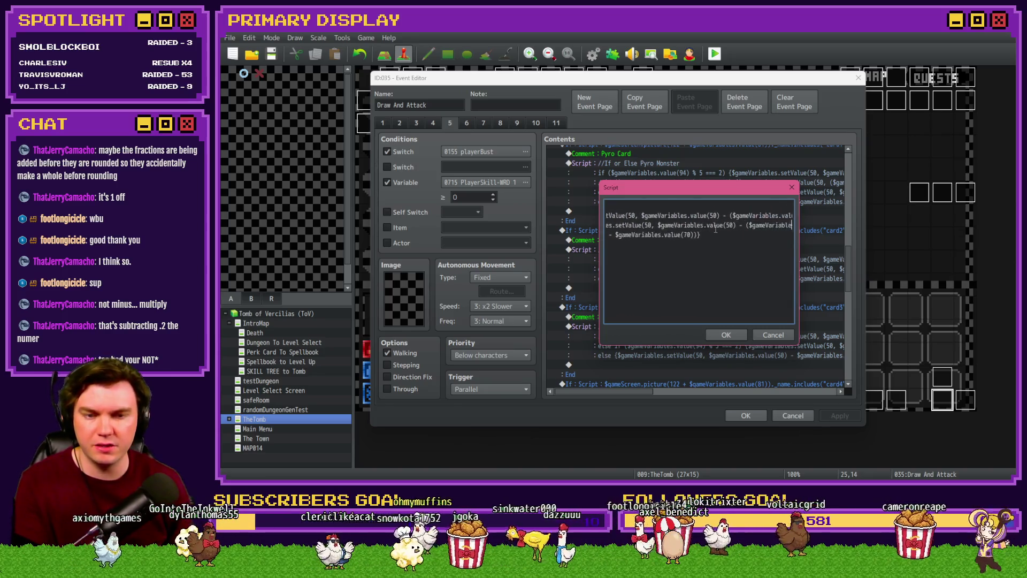
key("Right")
key("Right")
key("Right")
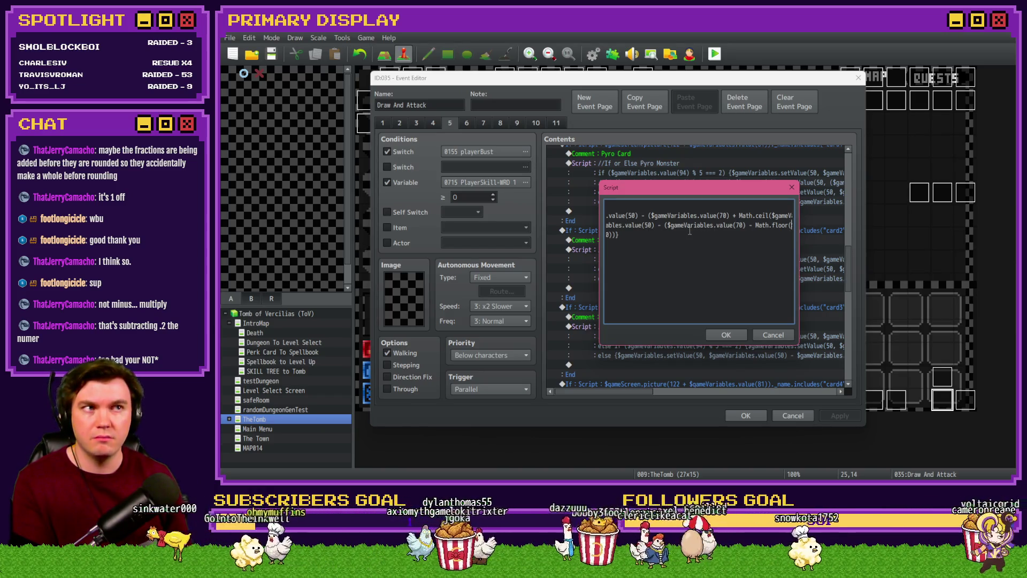
type("$gameVariables.v")
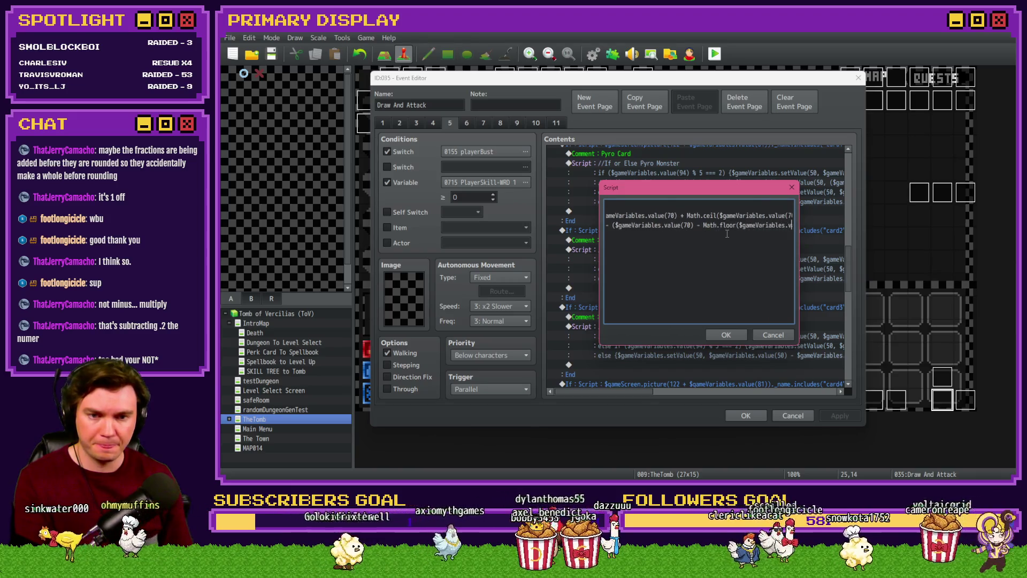
type("alue(70) * .")
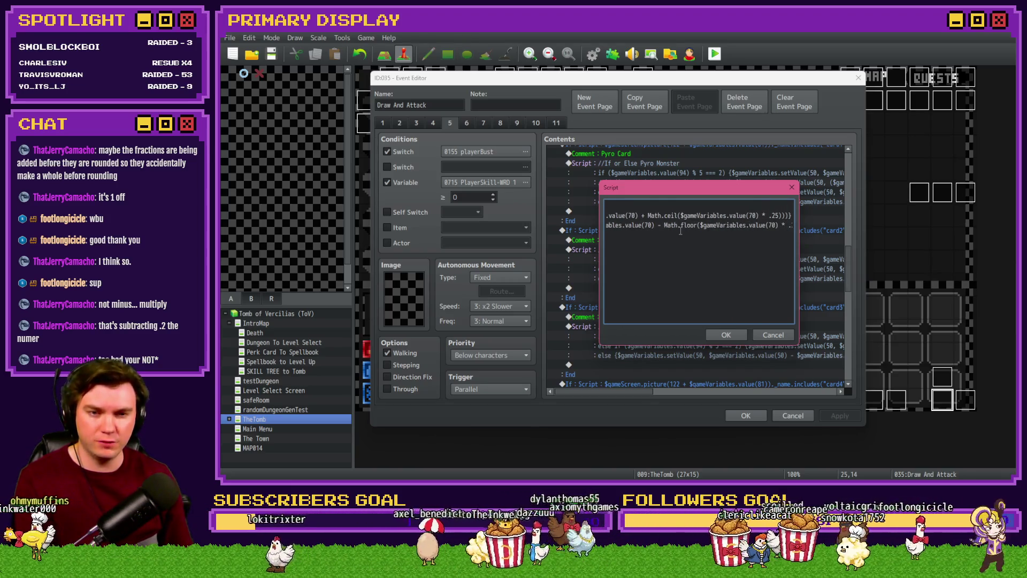
type("25)))")
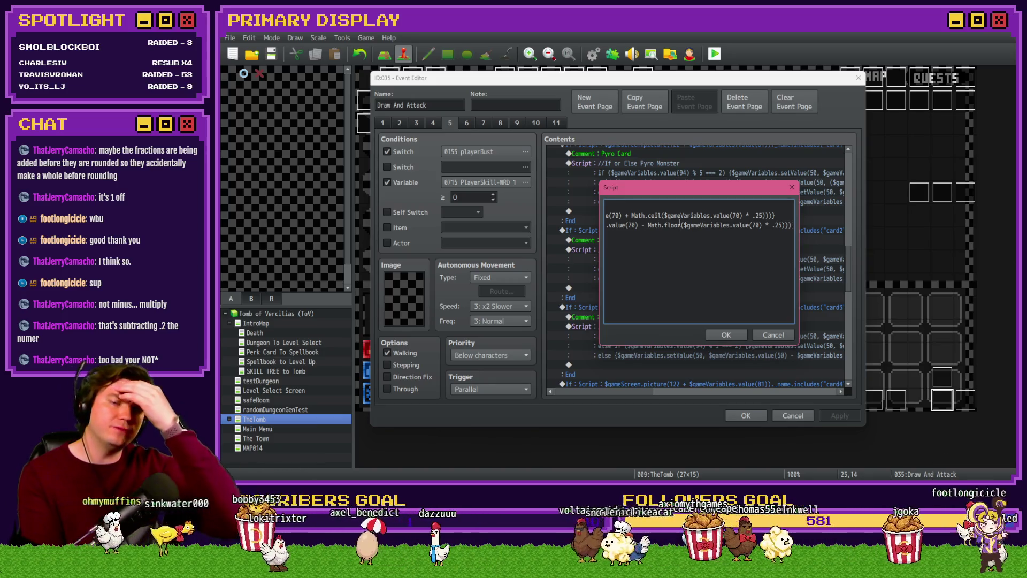
type("}")
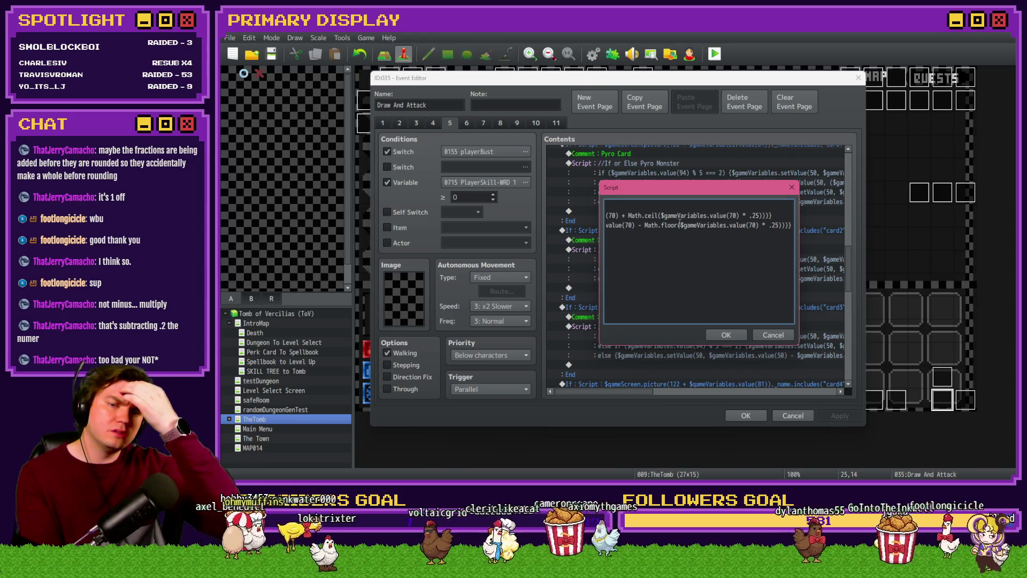
left_click(891, 342)
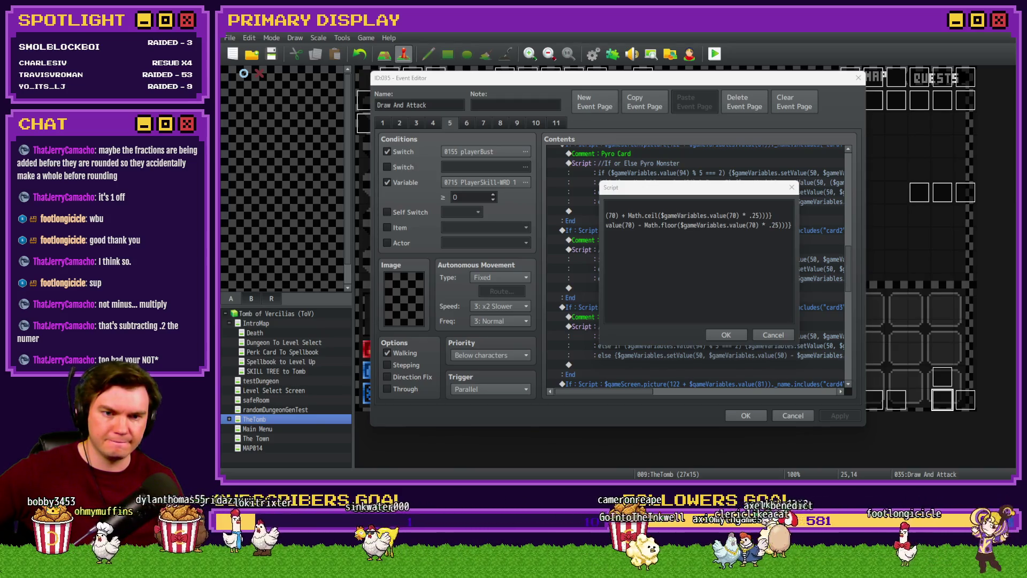
left_click(660, 230)
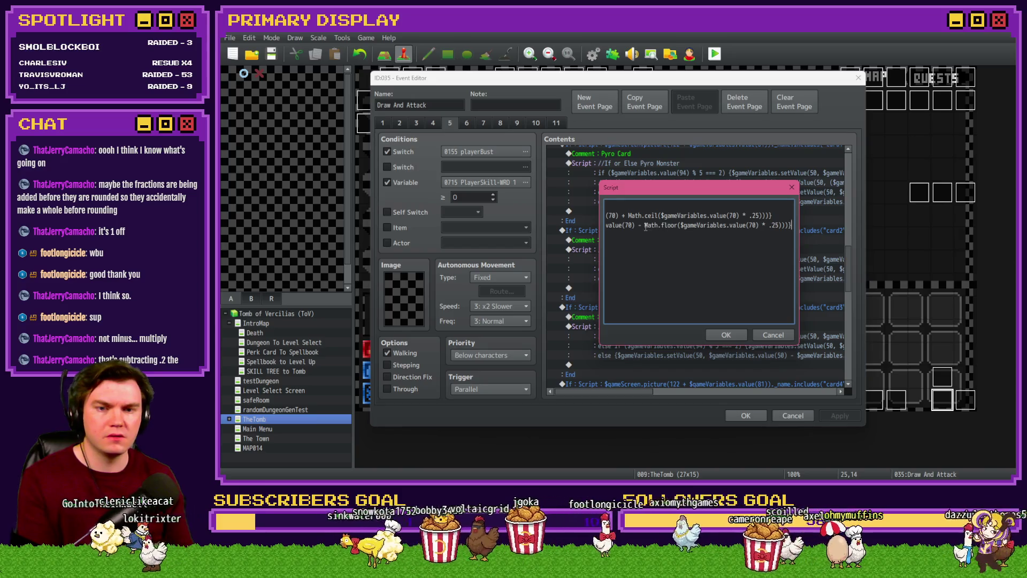
left_click_drag(644, 225, 678, 225)
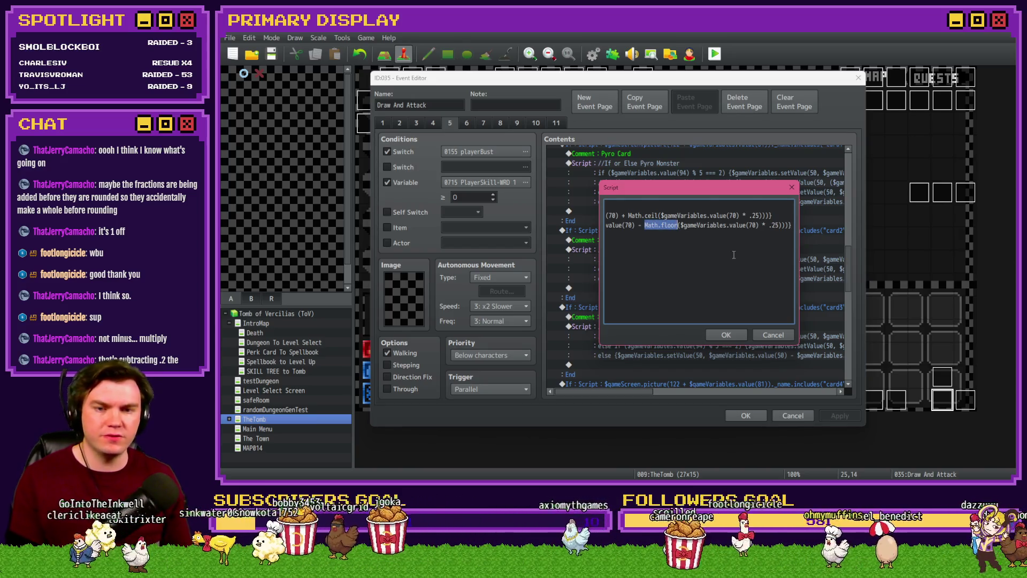
key("BackSpace")
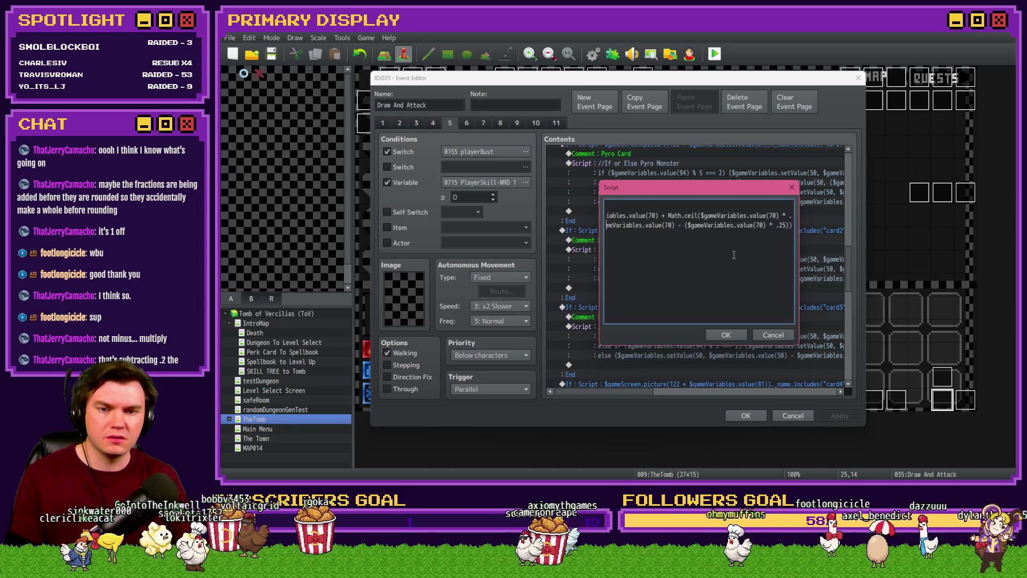
key("Left")
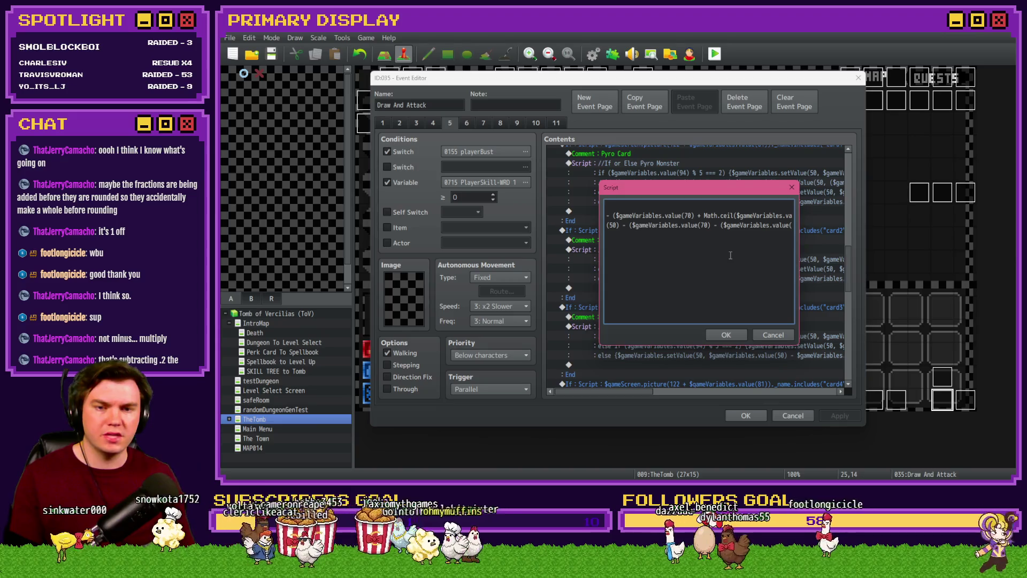
key("ctrl+z")
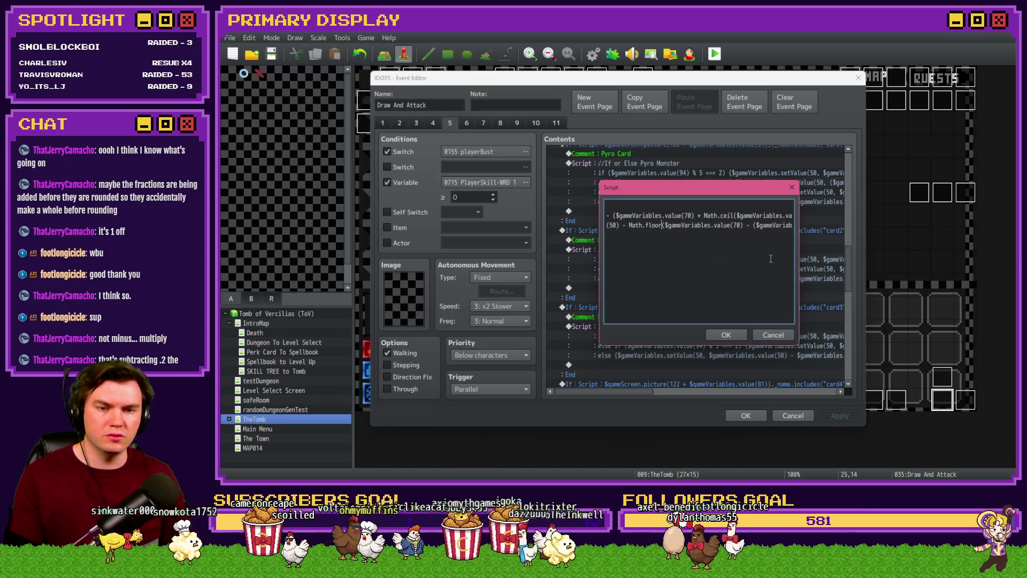
left_click_drag(770, 258, 807, 229)
left_click(727, 335)
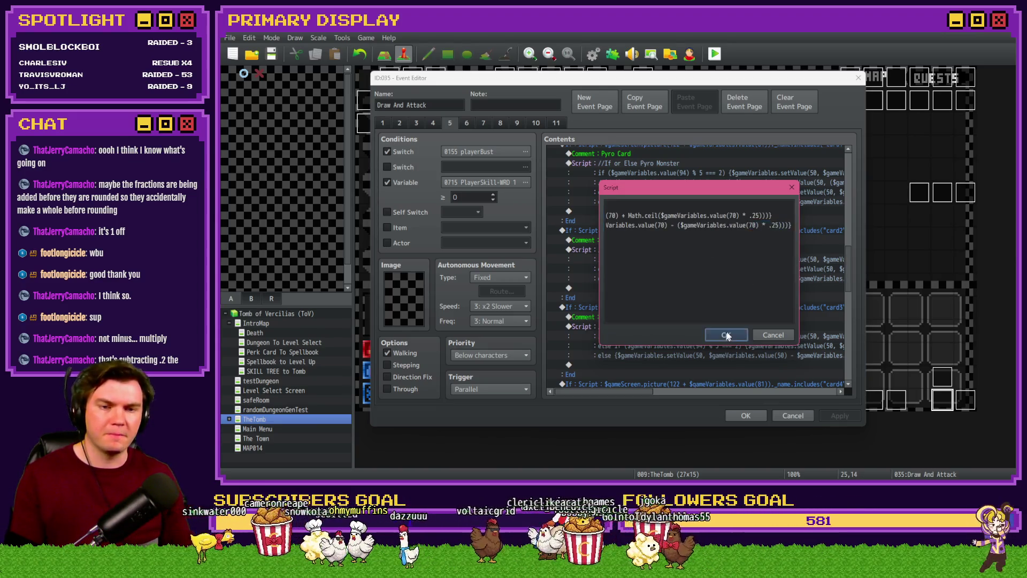
left_click(745, 415)
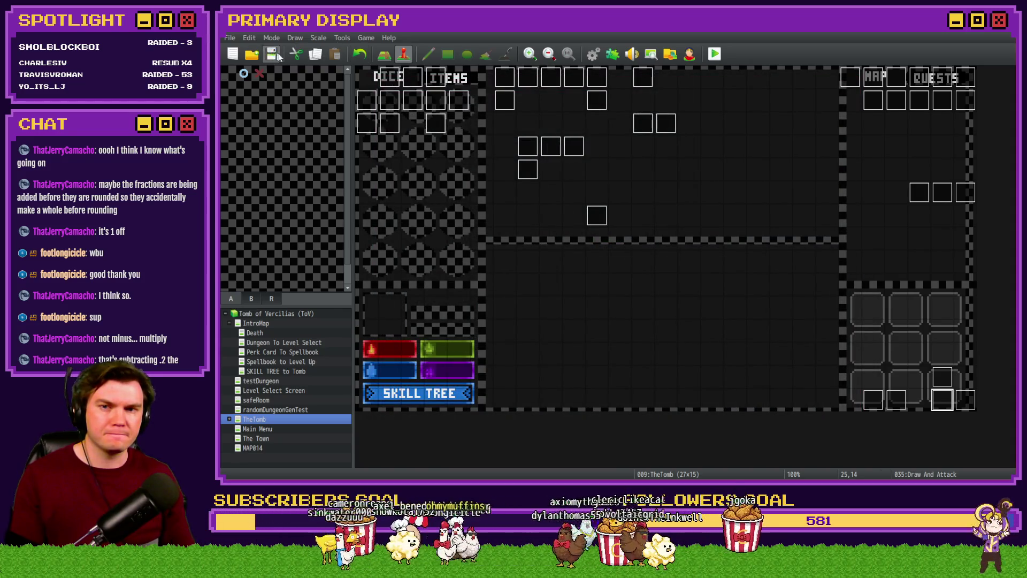
left_click(273, 54)
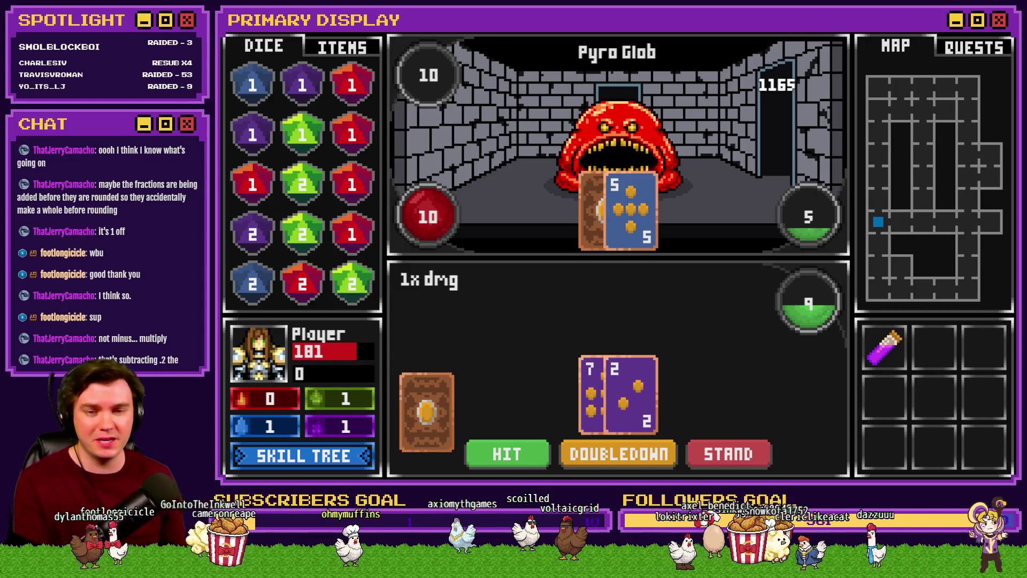
key("F1")
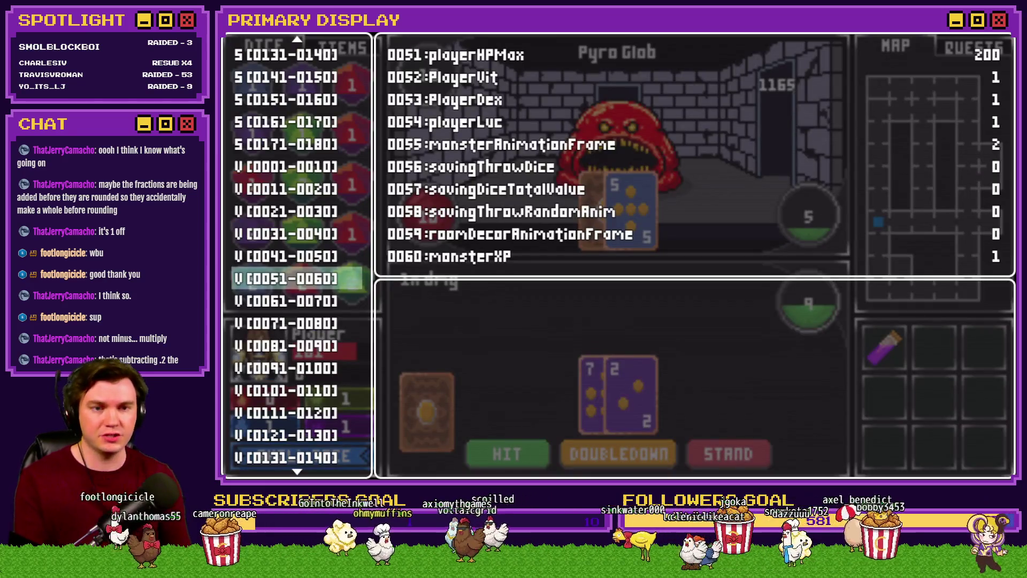
key("Up")
key("Up")
key("Page_Down")
key("Page_Down")
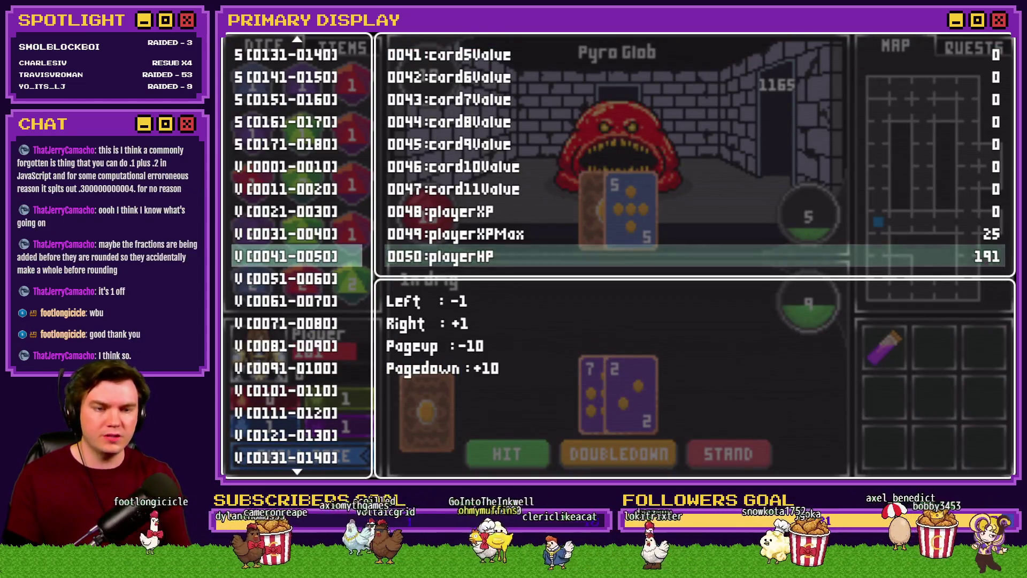
key("Left")
key("F1")
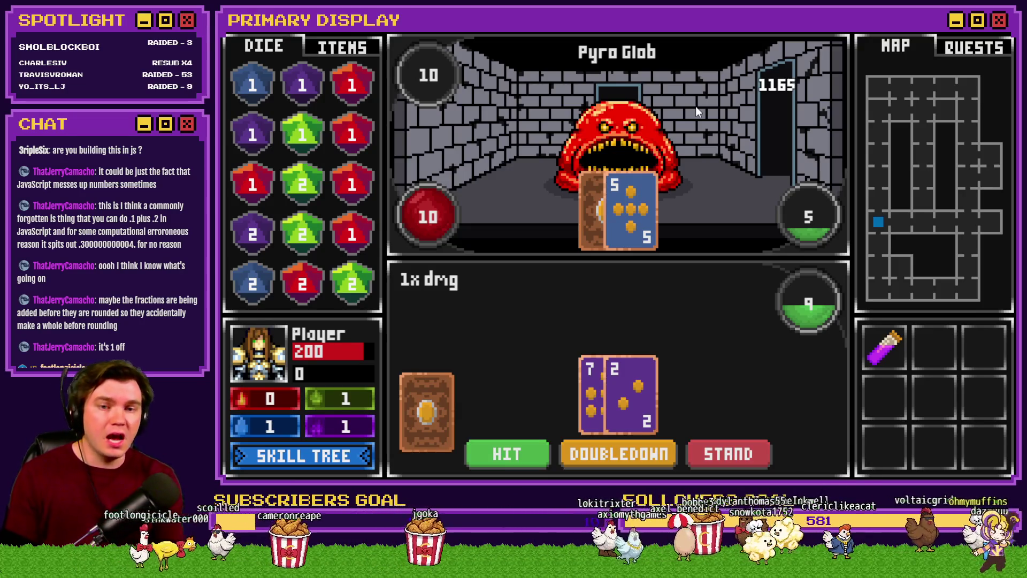
key("alt+F4")
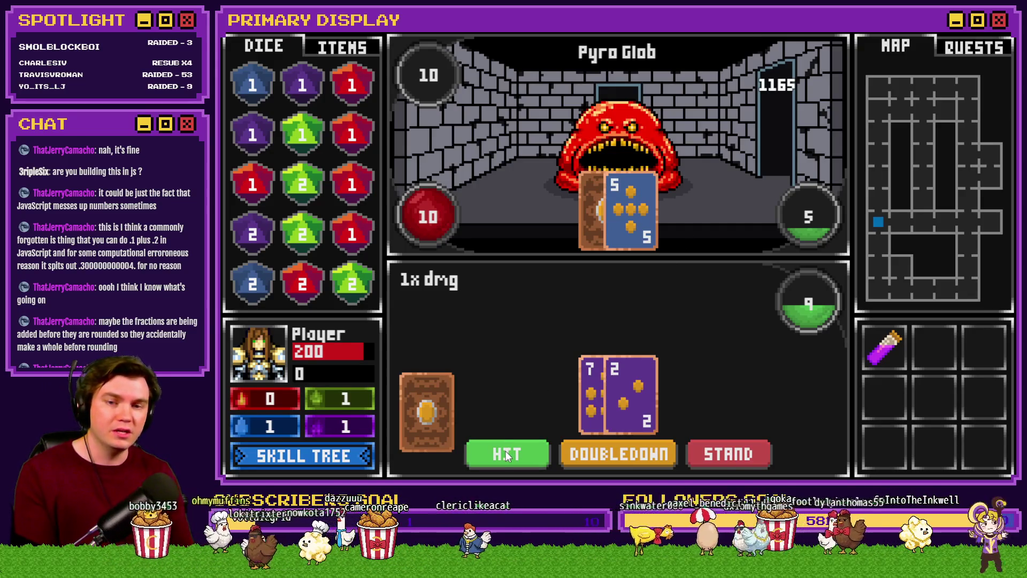
left_click(1004, 37)
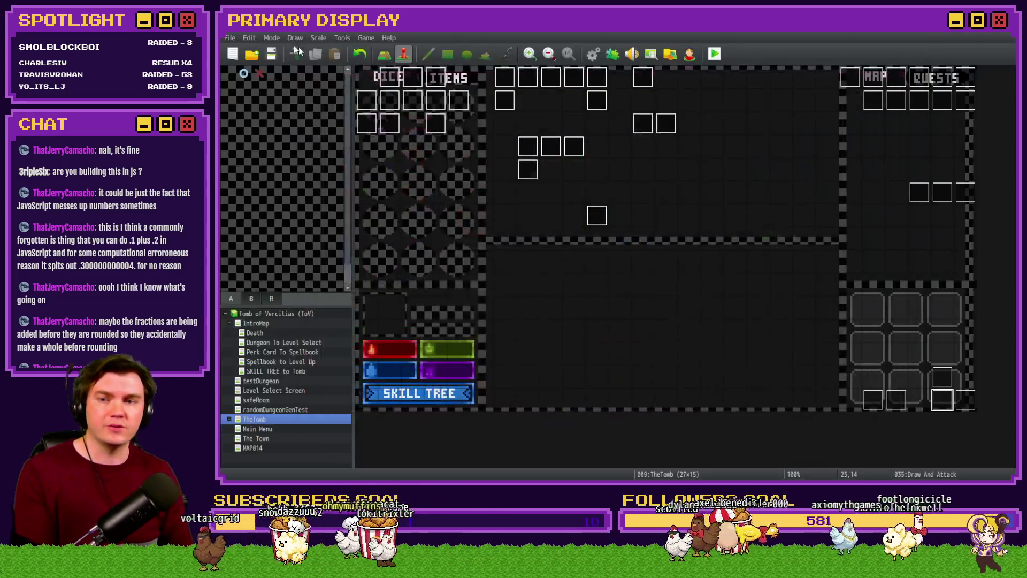
key("ctrl+r")
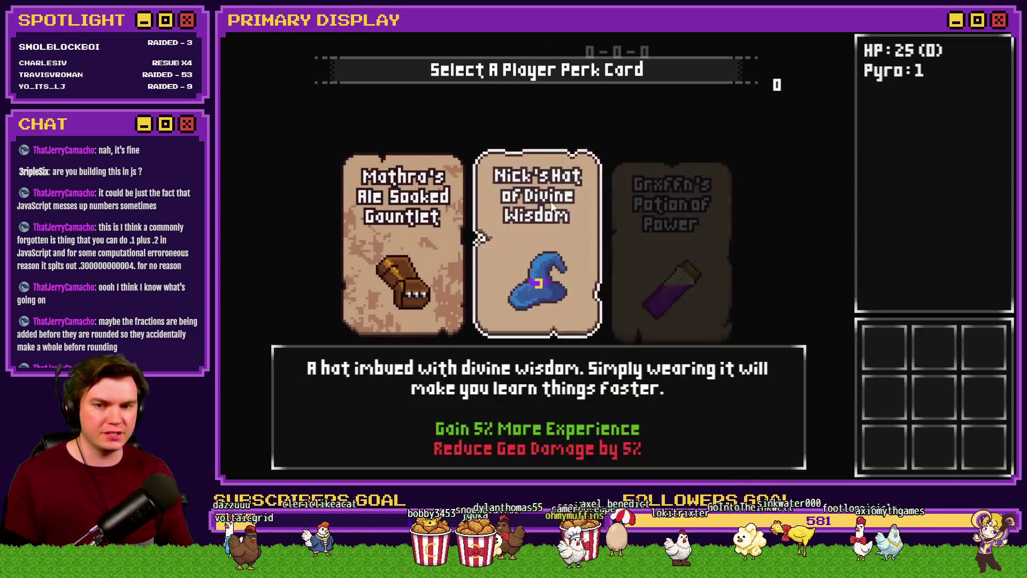
left_click(665, 208)
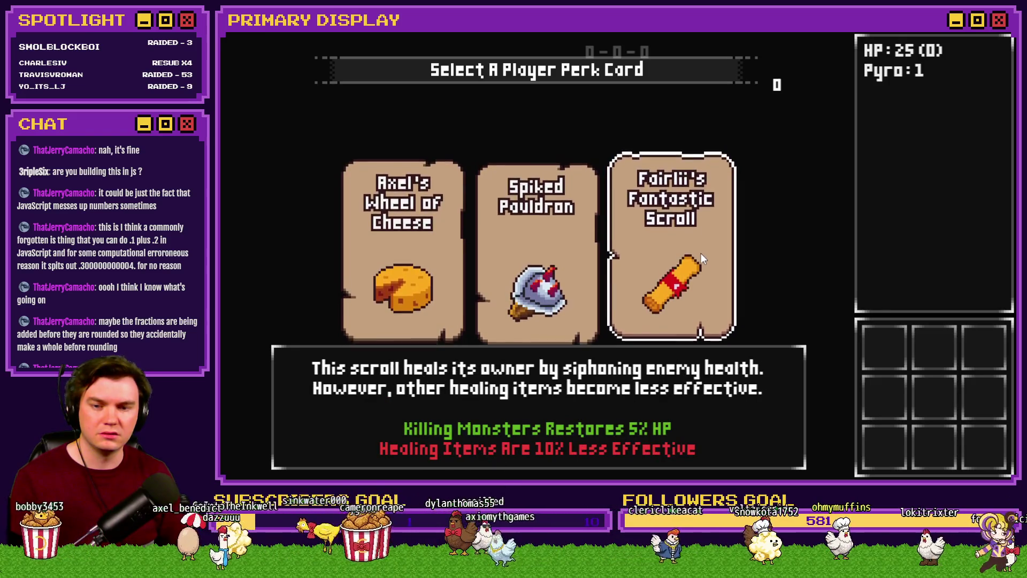
left_click(695, 255)
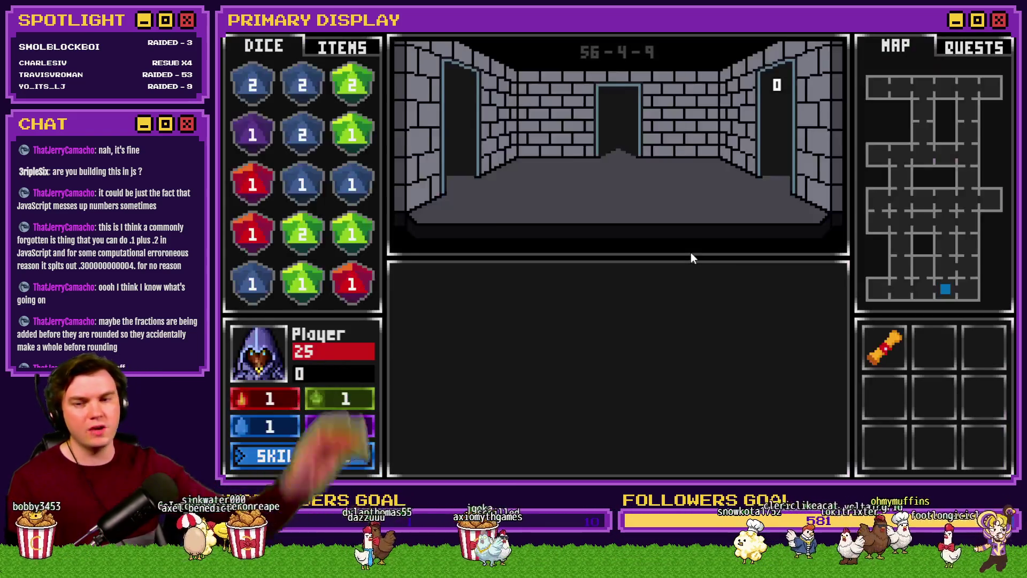
key("F9")
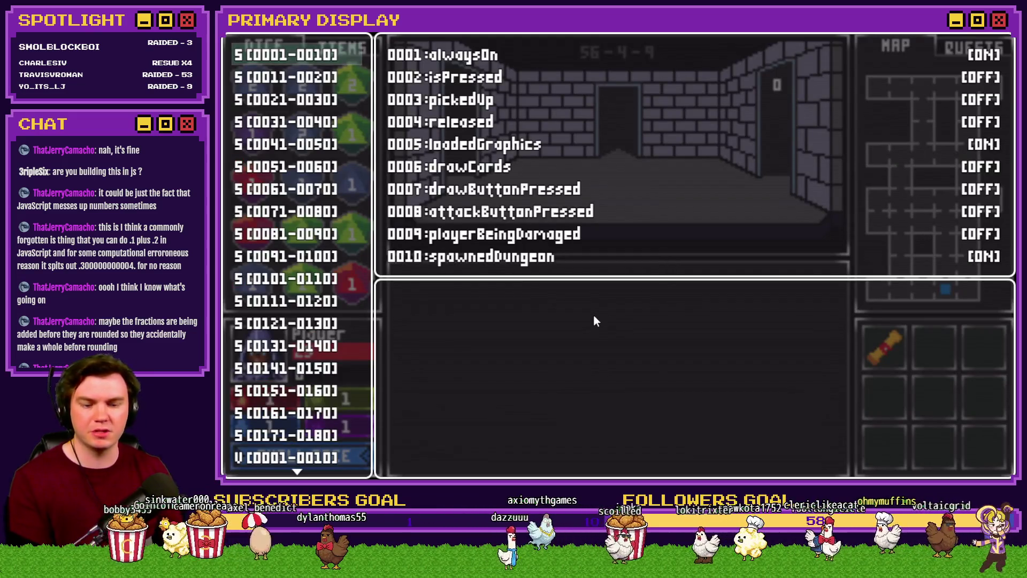
scroll(307, 394, "down", 5)
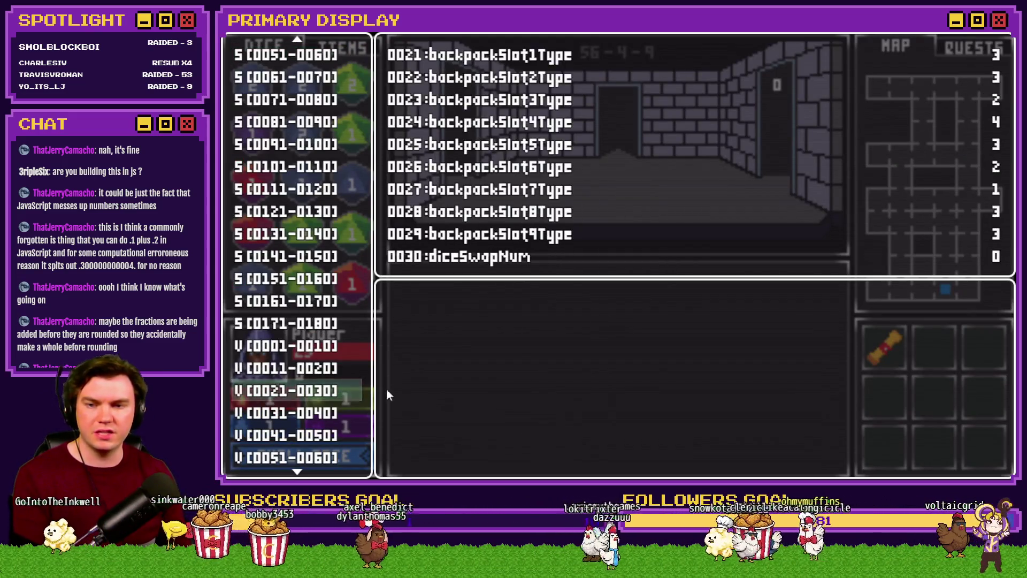
key("Down")
key("Down")
key("Return")
key("Up")
key("Page_Down")
key("Page_Down")
key("Page_Down")
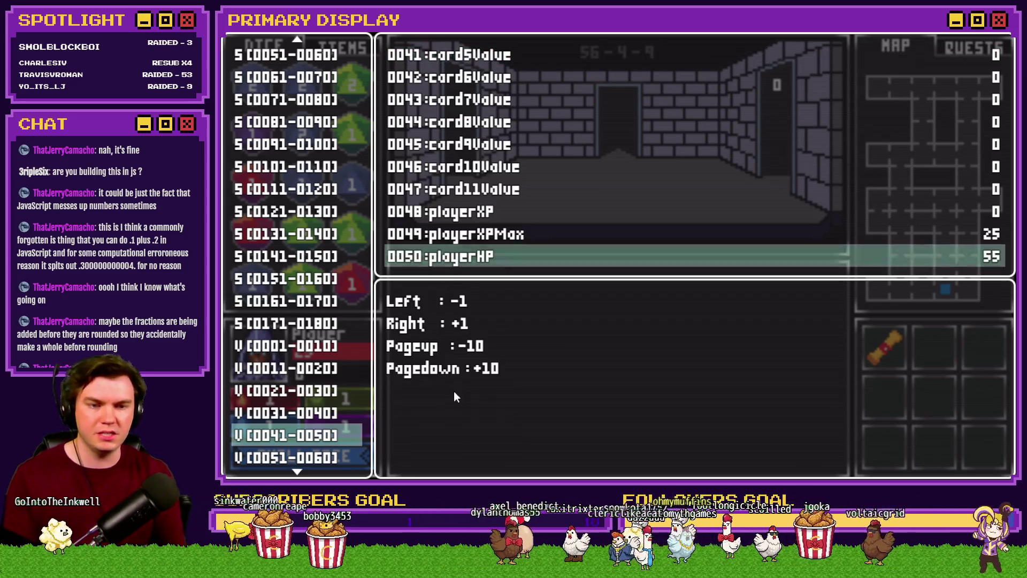
key("Page_Down")
key("Page_Down")
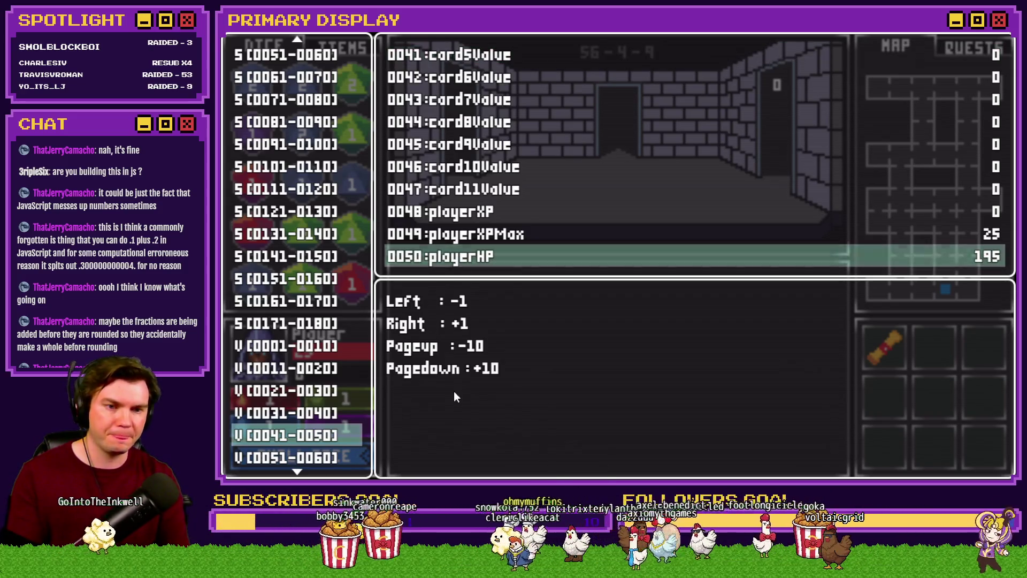
key("Escape")
key("Down")
key("Return")
key("Page_Down")
key("Page_Down")
key("Page_Down")
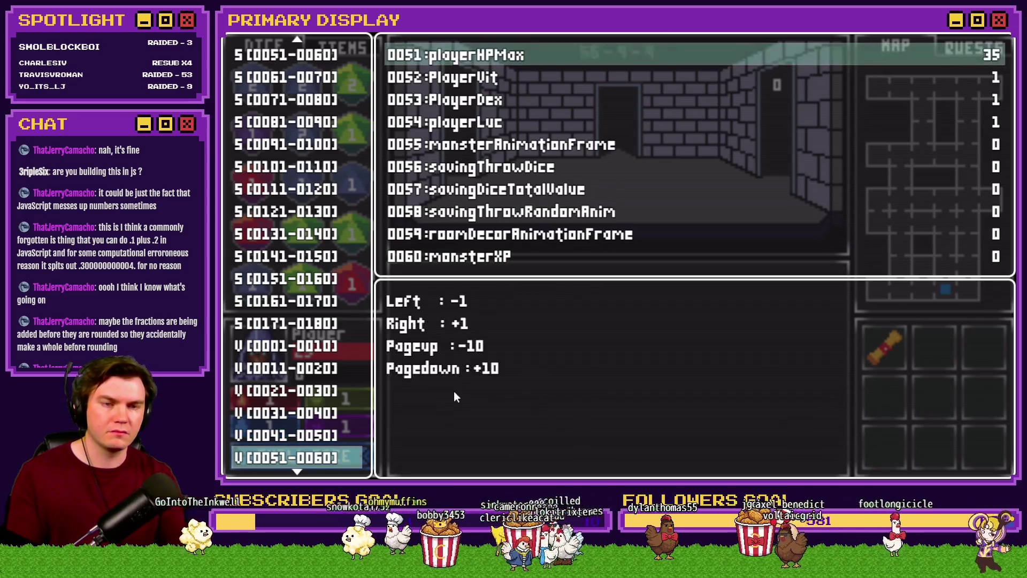
key("Page_Down")
key("Page_Down")
key("Page_Down")
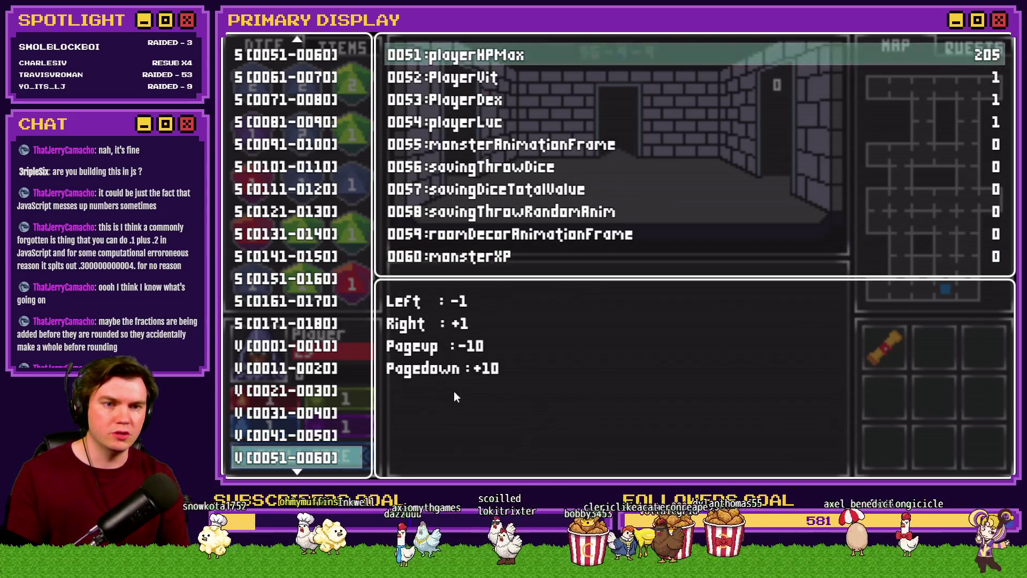
key("Escape")
key("Down")
key("Return")
key("Up")
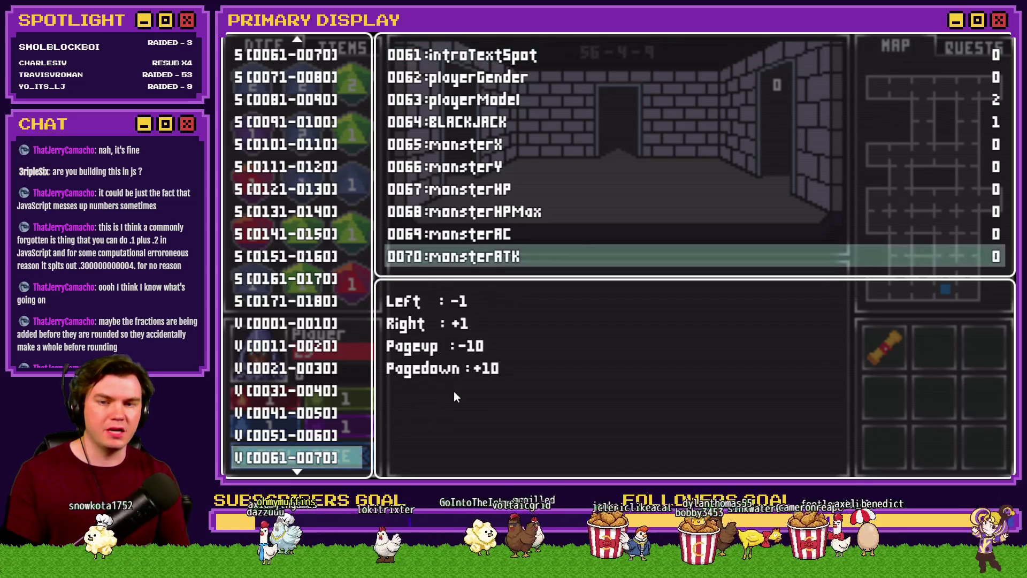
key("Escape")
key("Escape")
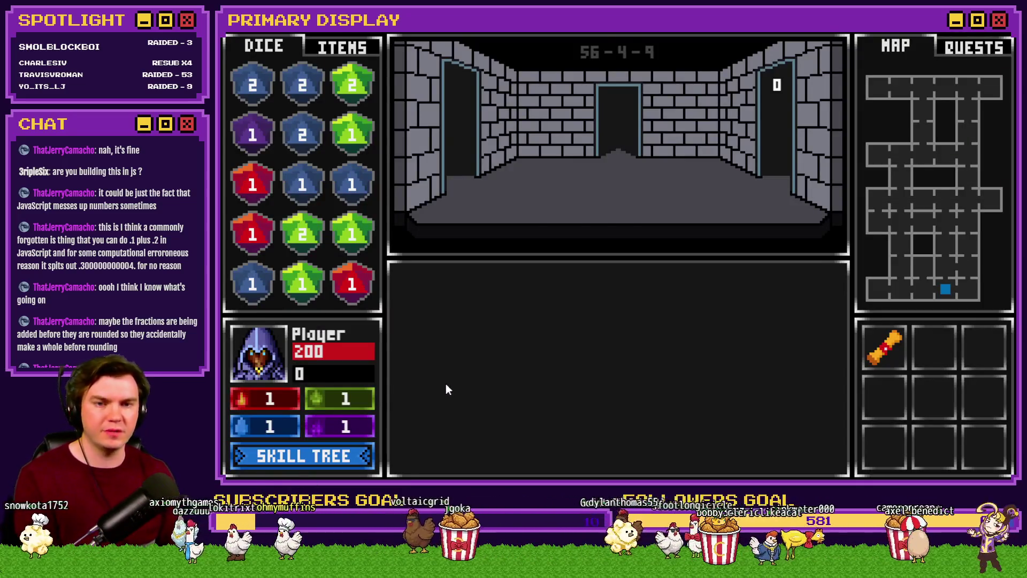
key("Up")
key("Up")
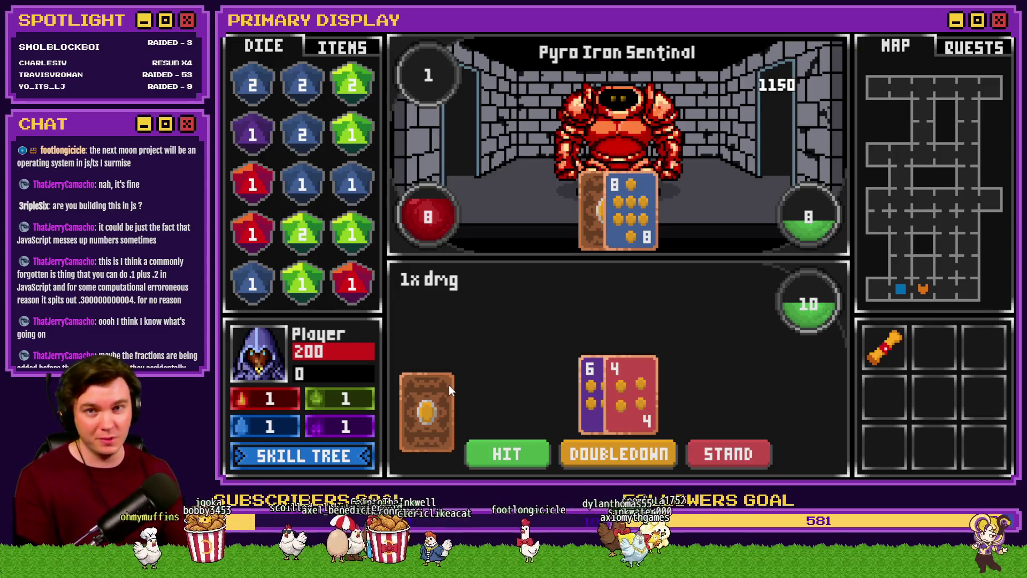
key("F9")
key("Return")
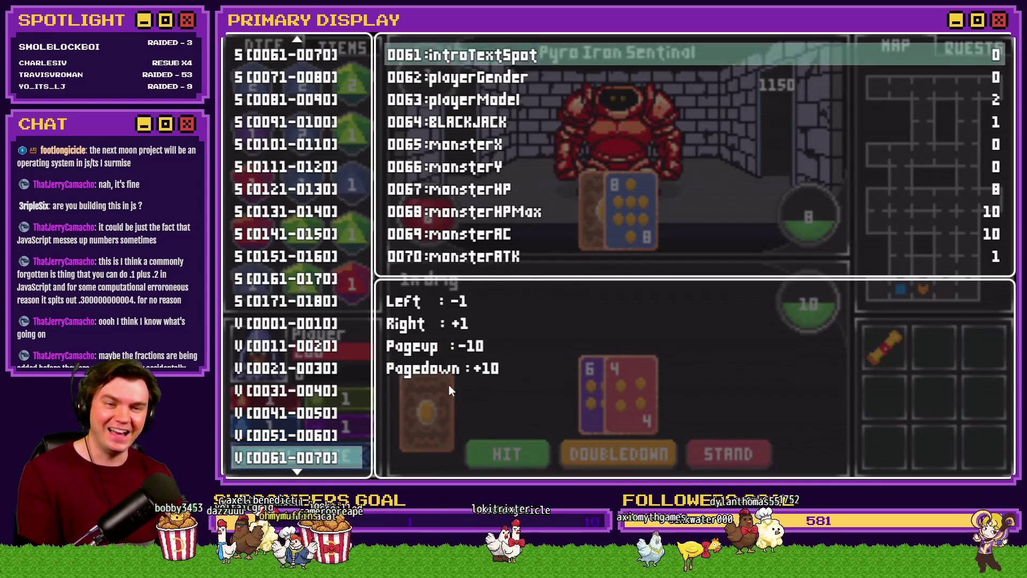
key("Up")
key("Right")
key("Right")
key("Right")
key("Escape")
key("Escape")
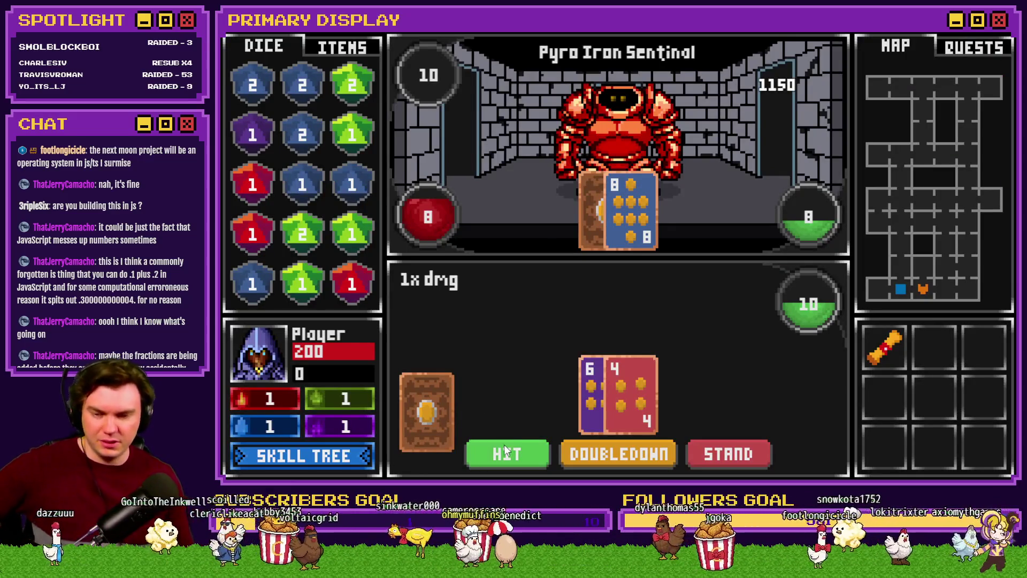
left_click(522, 454)
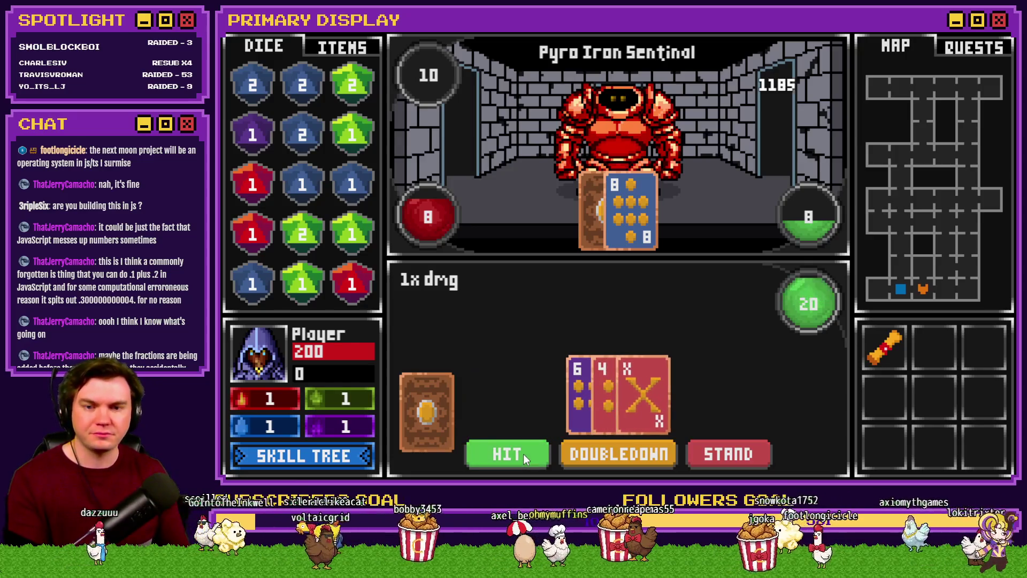
left_click(517, 454)
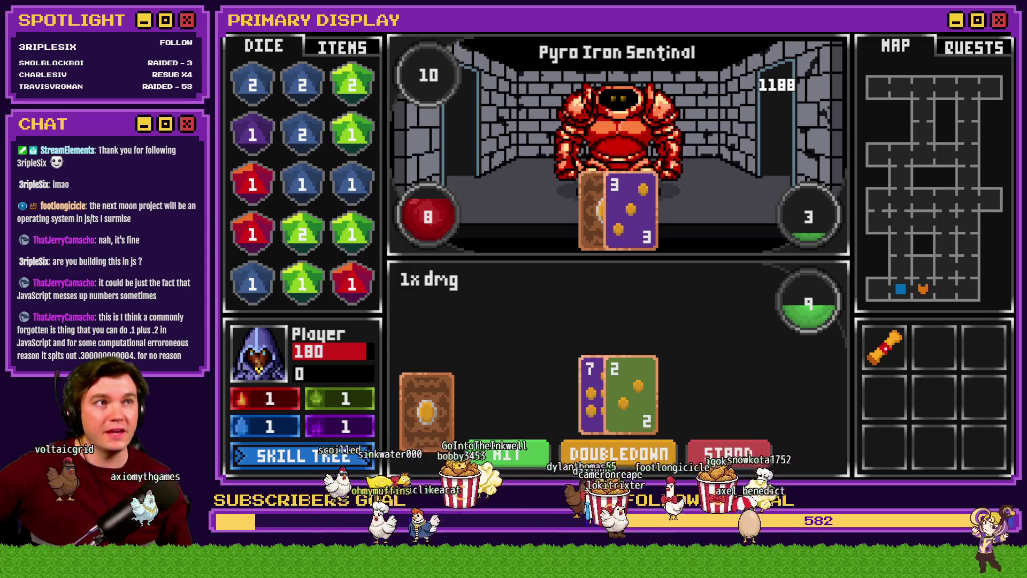
key("alt+F4")
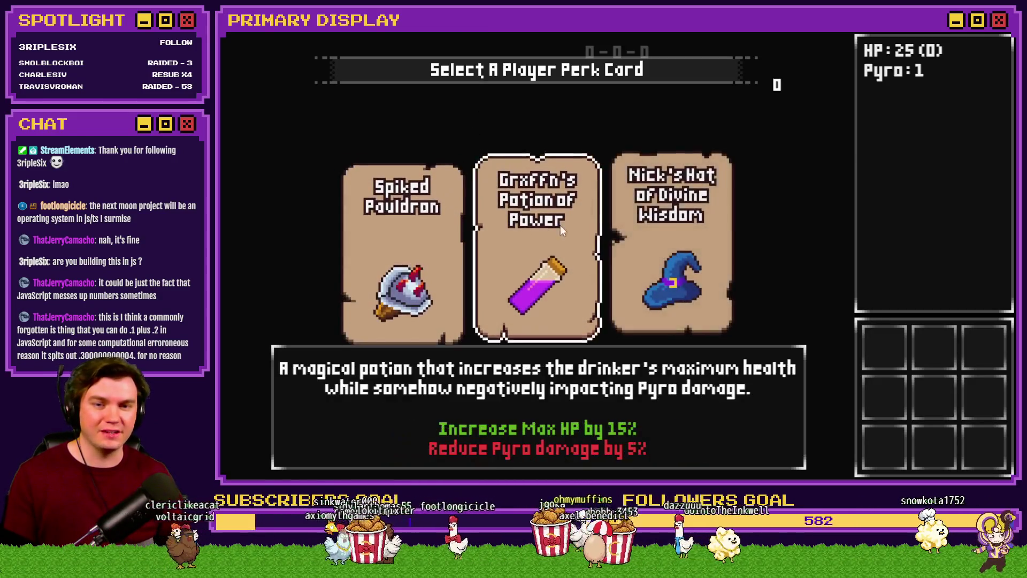
mouse_move(675, 225)
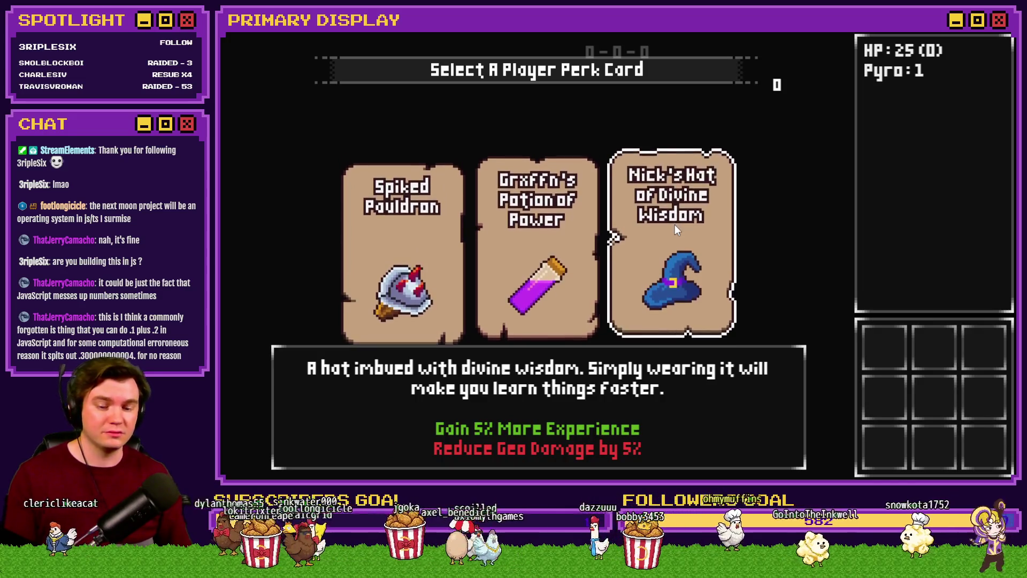
left_click(675, 229)
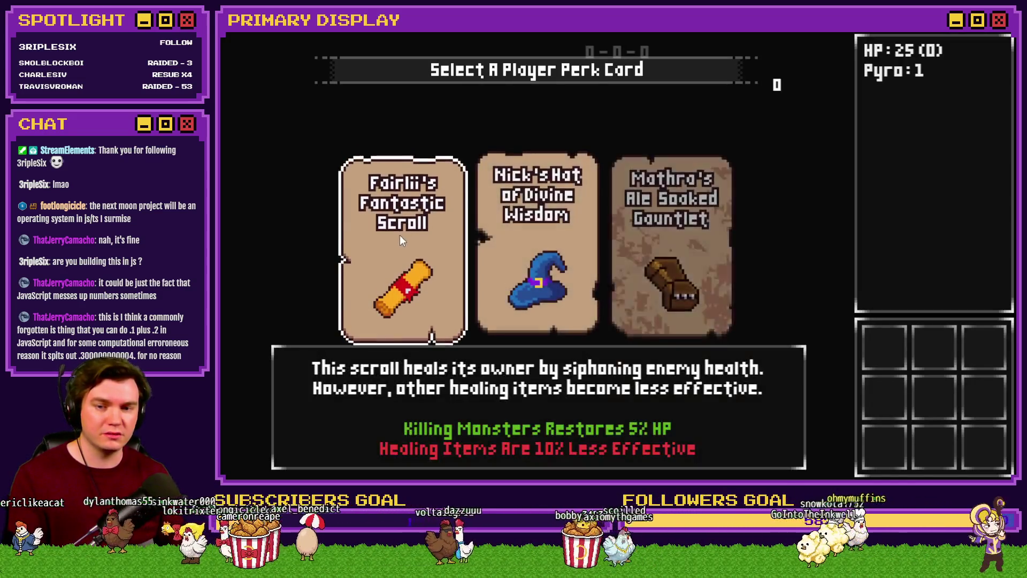
left_click(399, 235)
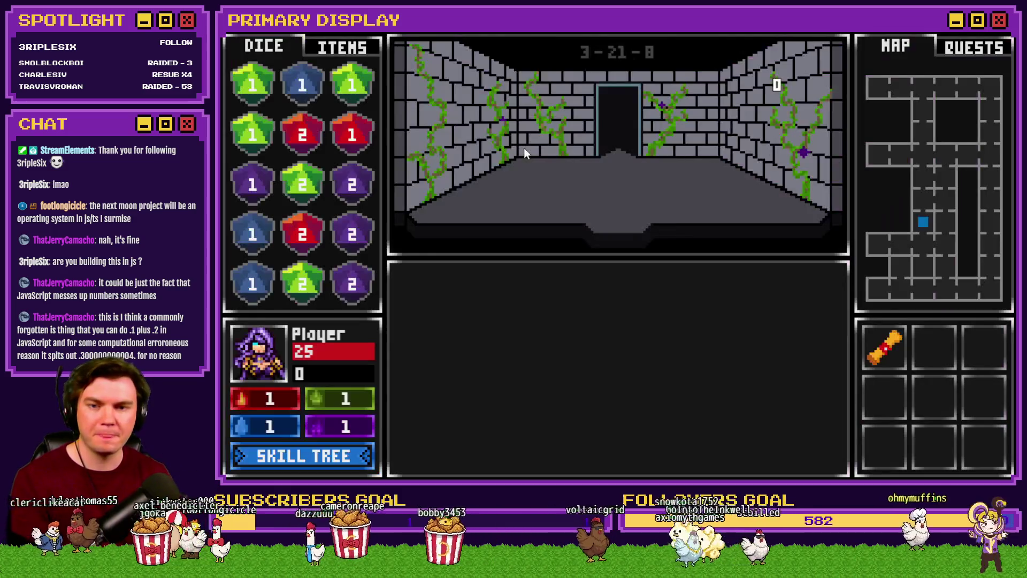
key("F9")
left_click(332, 455)
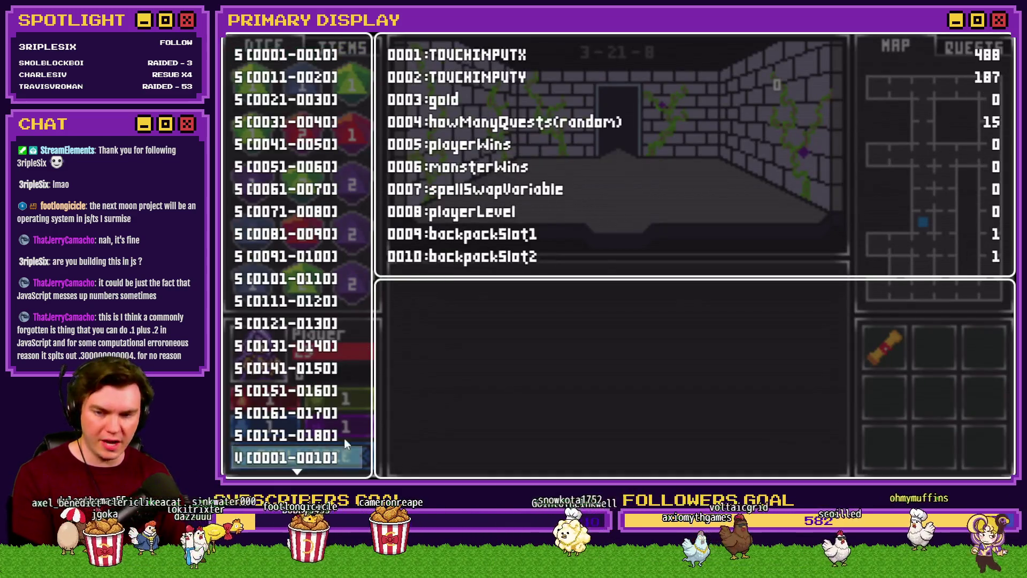
key("Down")
key("Down")
key("Down")
key("Return")
key("Page_Down")
key("Page_Down")
key("Page_Down")
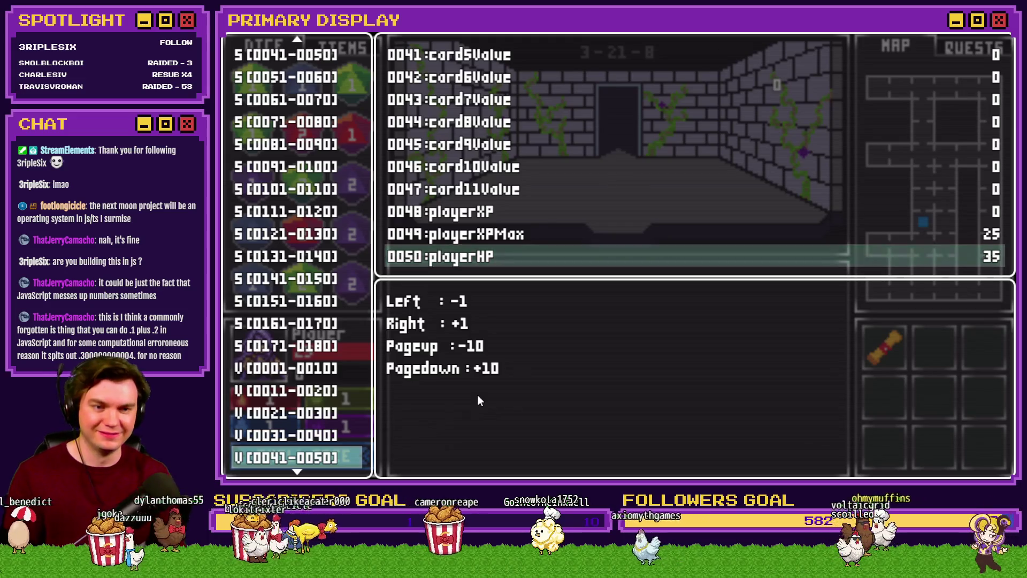
key("Page_Down")
key("Page_Down")
key("Page_Down")
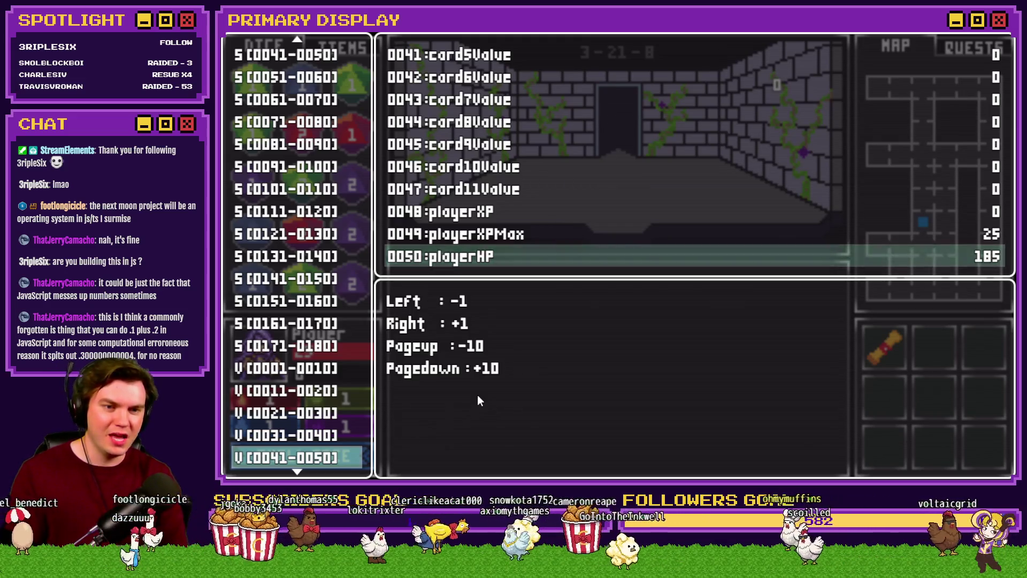
key("Down")
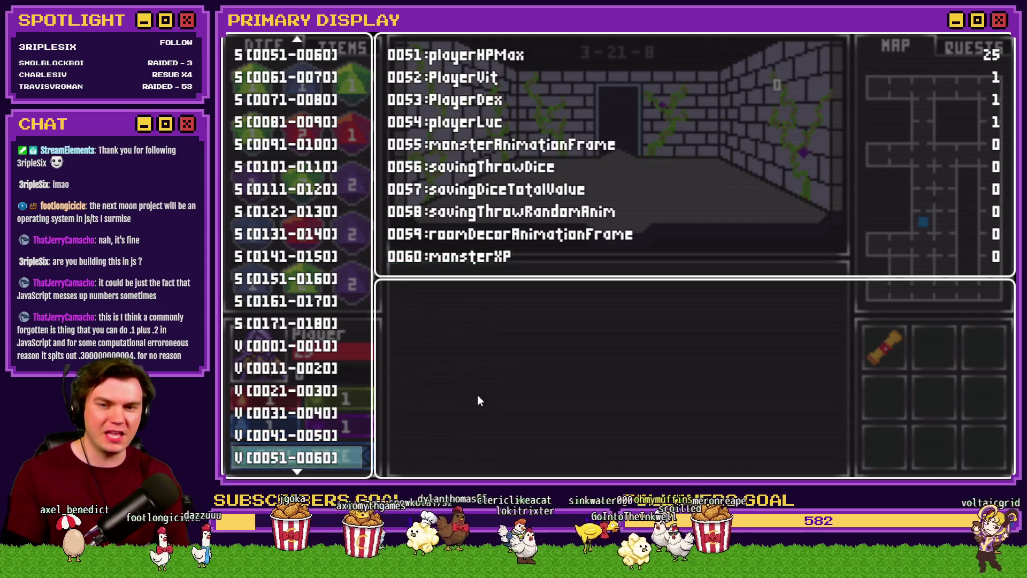
key("Down")
key("Up")
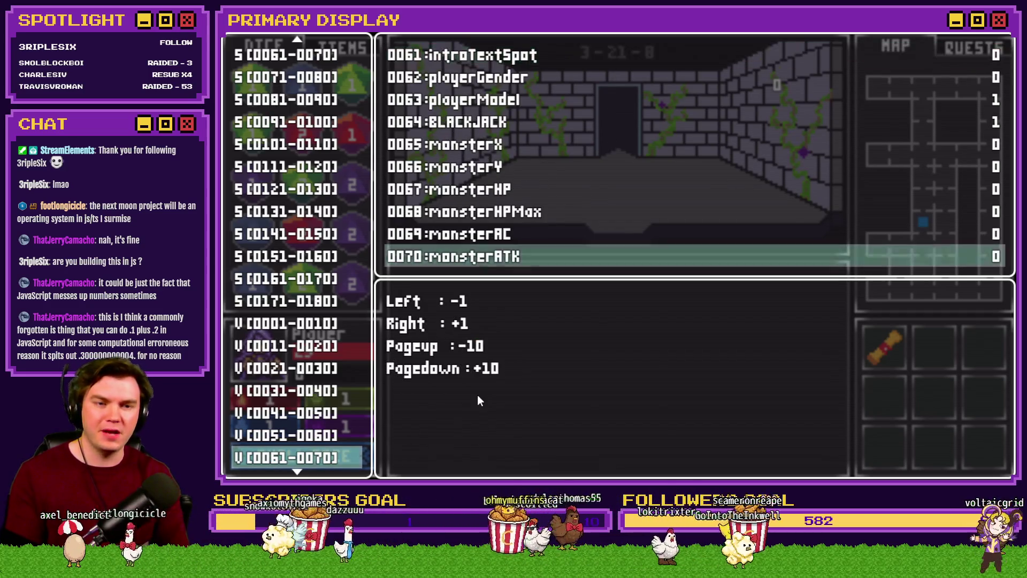
key("Page_Down")
key("Escape")
key("Escape")
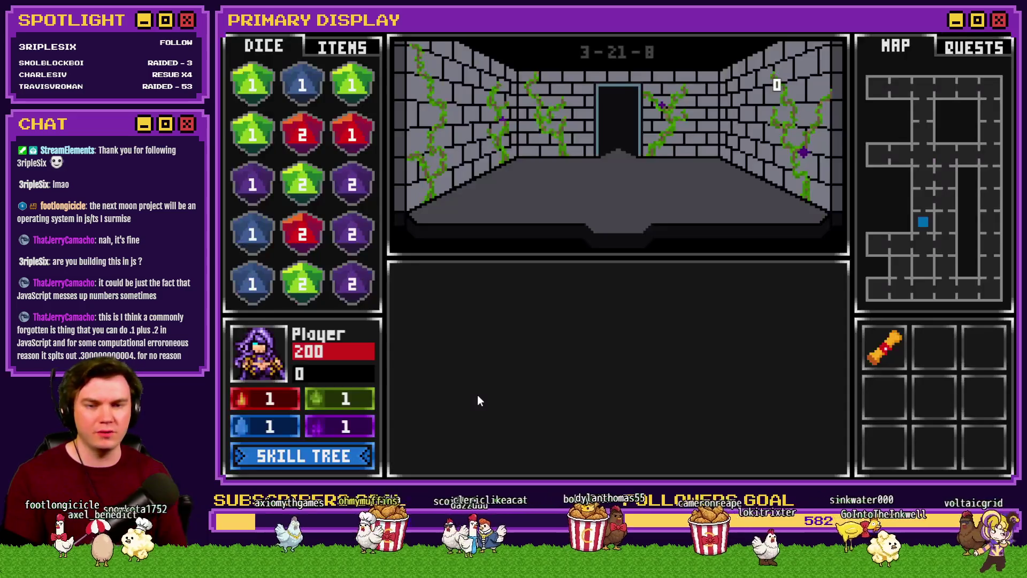
key("Up")
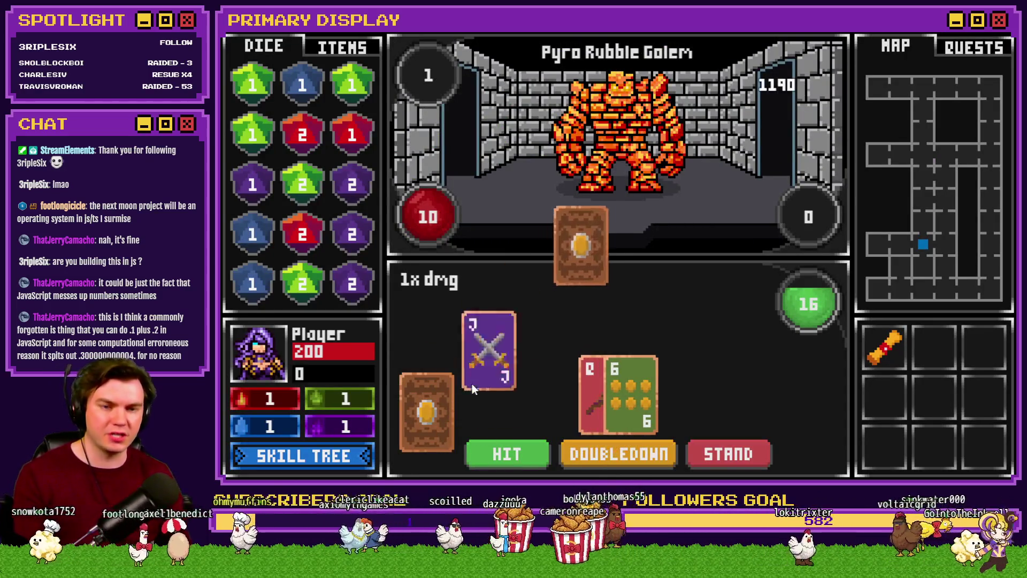
key("F9")
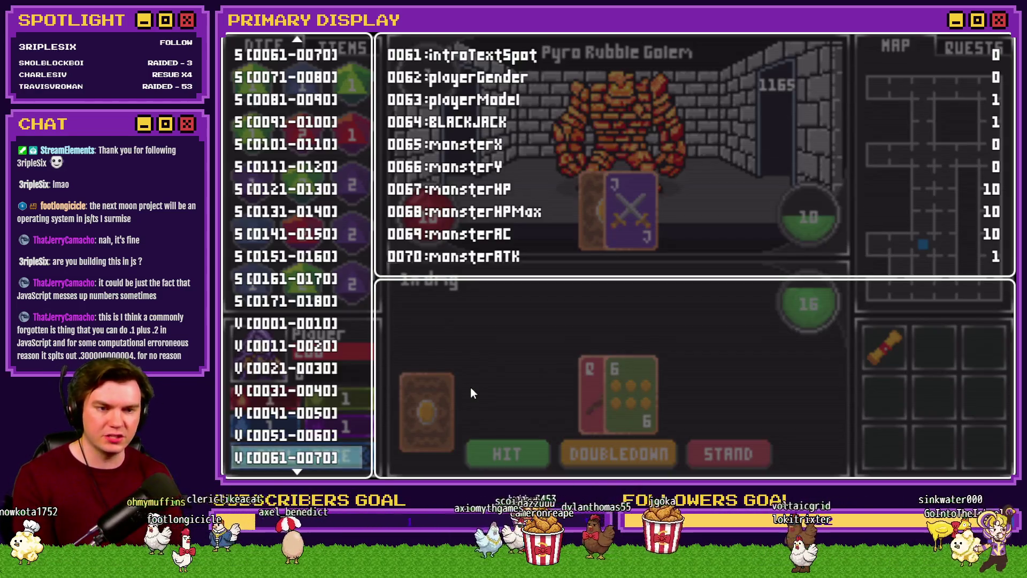
key("Return")
key("Page_Down")
key("Left")
key("Escape")
key("Escape")
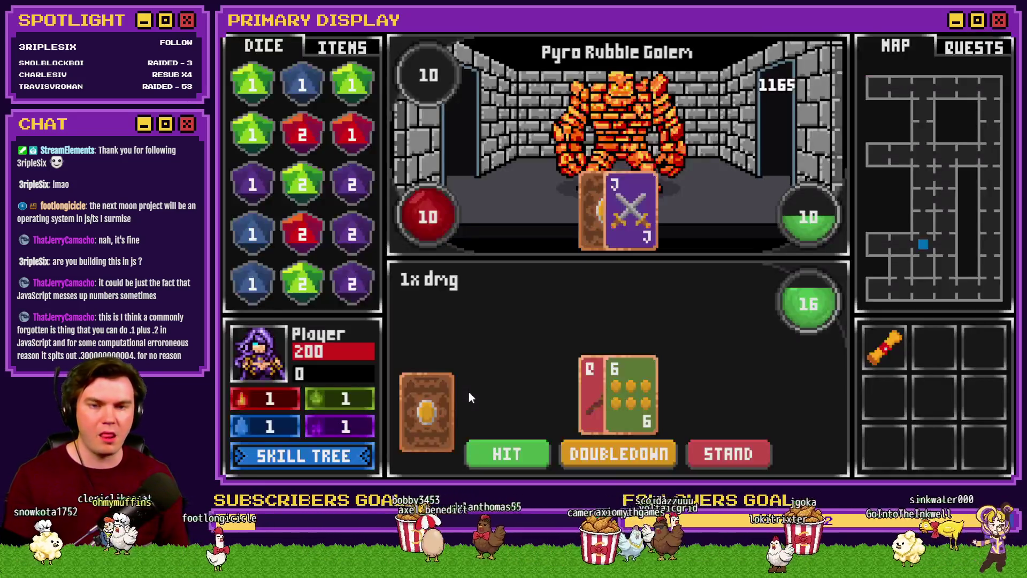
left_click(488, 444)
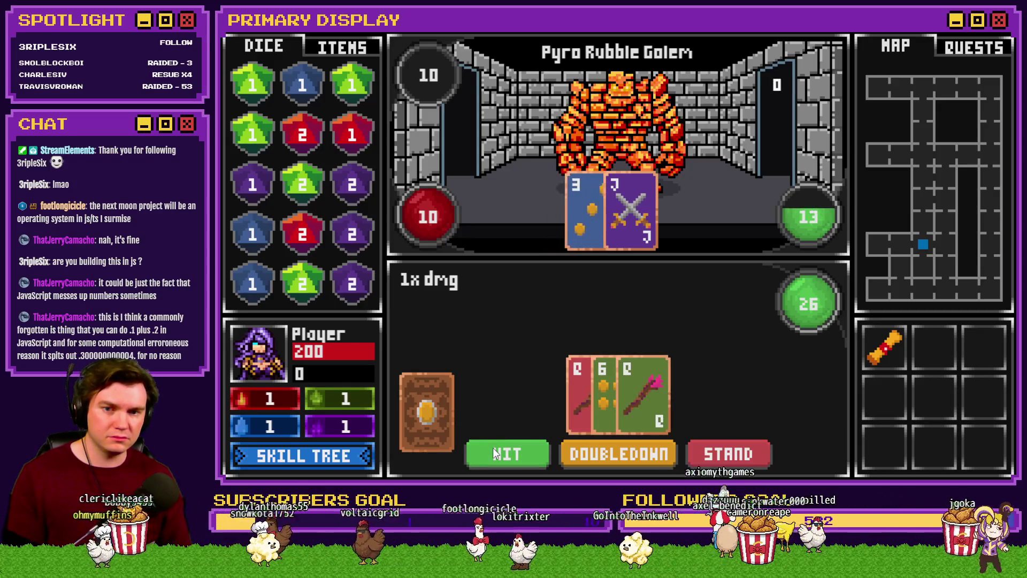
left_click(495, 454)
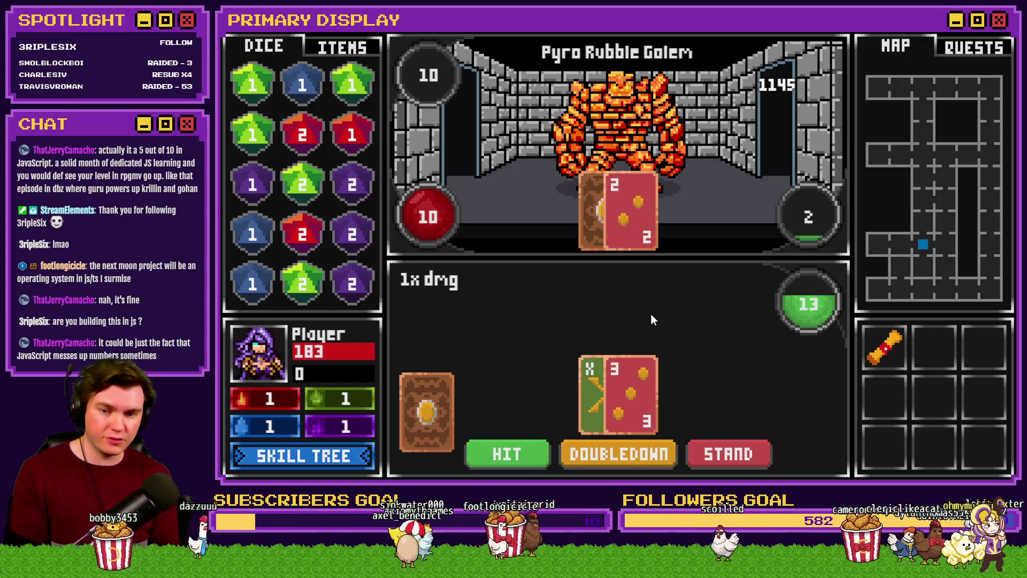
Step: Use the F9 debug list to set variable 0050 playerHP to 200
key("F9")
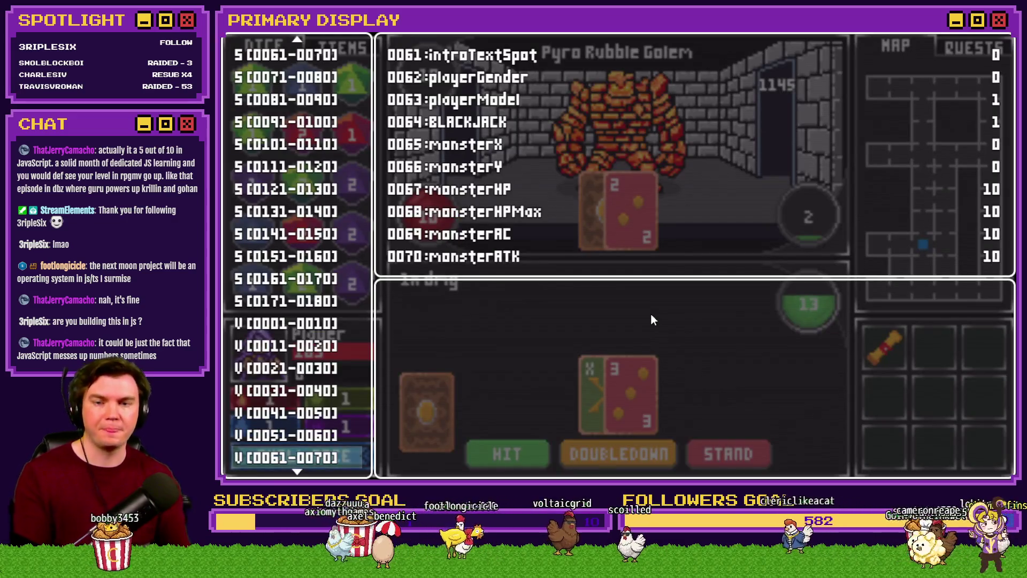
key("Up")
key("Up")
key("Return")
key("Up")
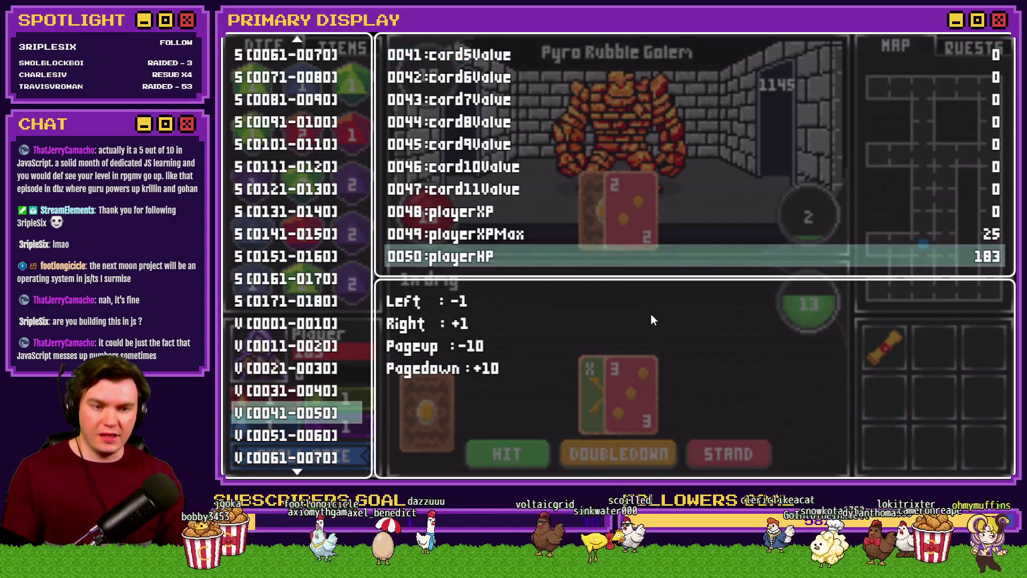
key("Right")
key("Right")
key("Right")
key("Left")
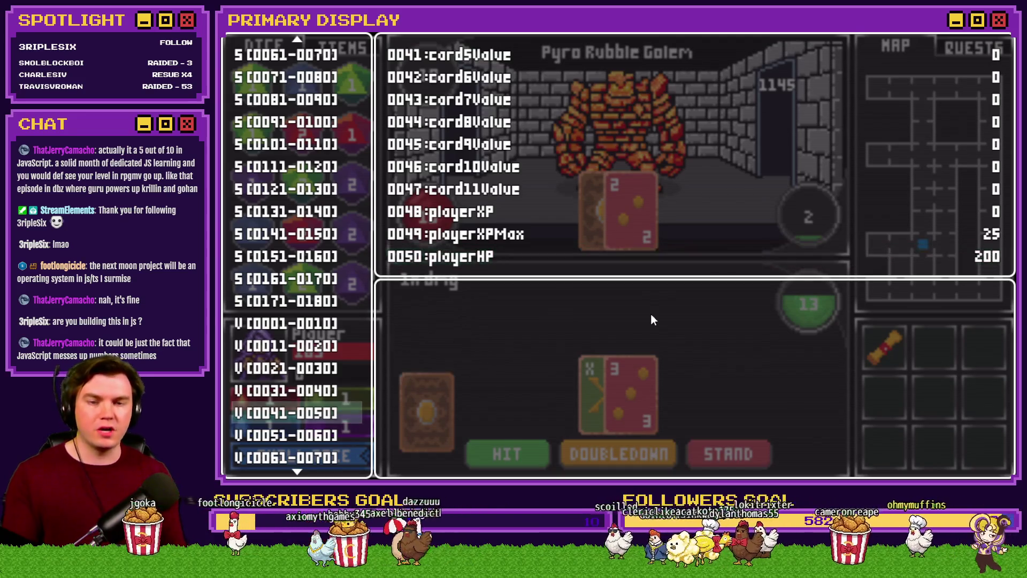
key("Escape")
key("Escape")
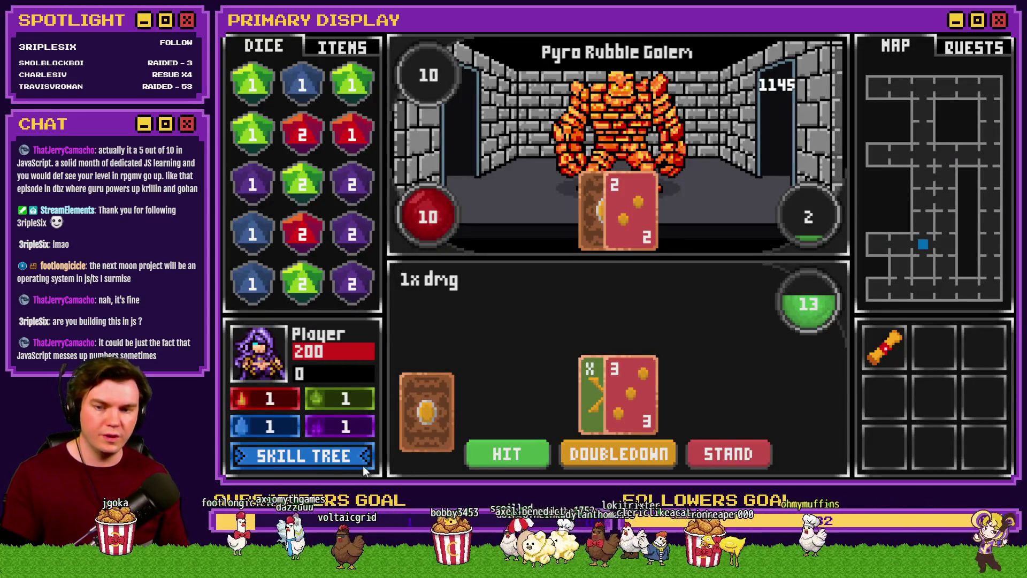
Step: Spend skill points on Pyro Ward three times in the skill tree, leaving 40 points
left_click(336, 459)
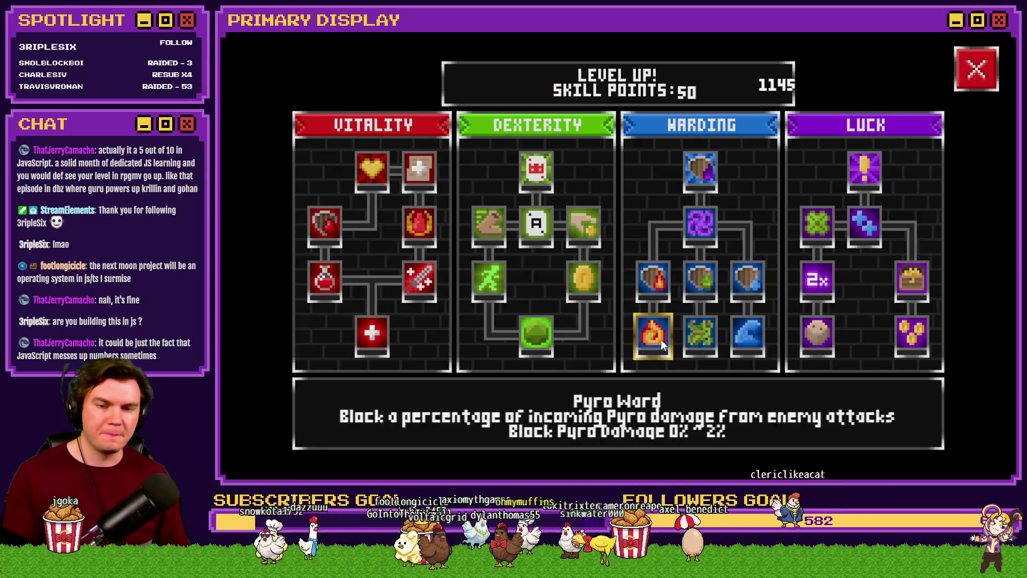
left_click(655, 337)
left_click(654, 336)
left_click(654, 336)
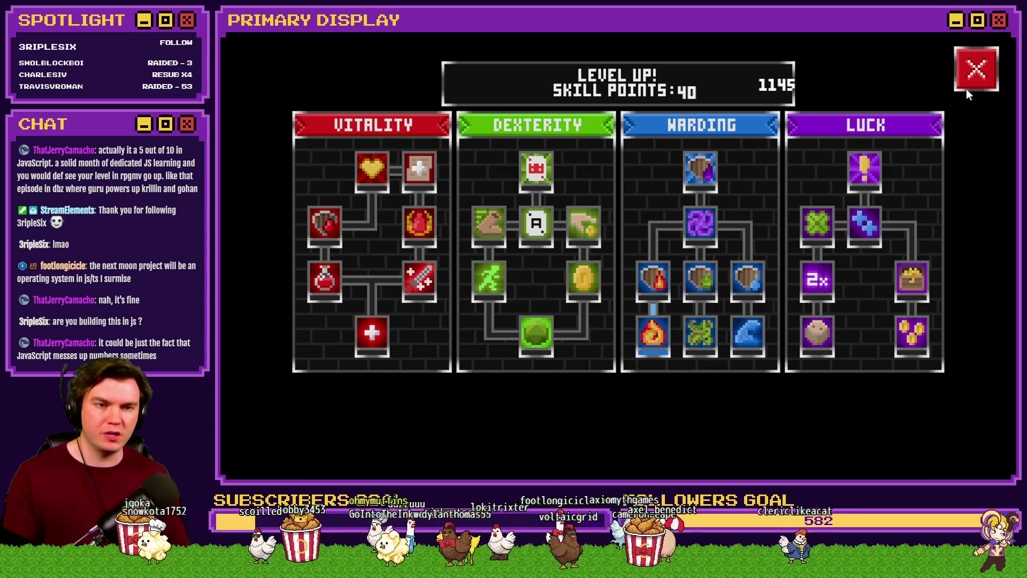
left_click(969, 81)
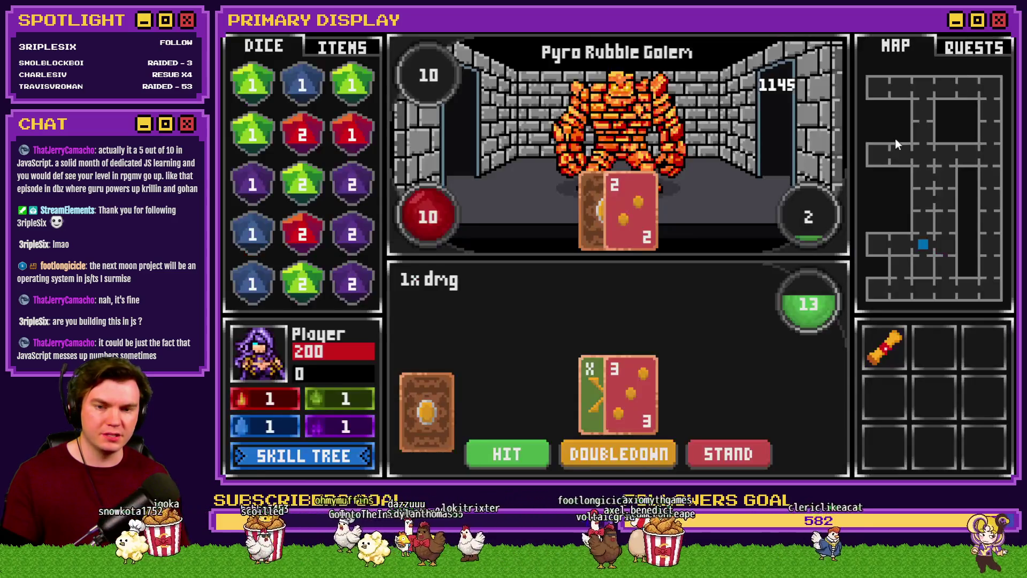
Step: Draw cards over two rounds against the Pyro Rubble Golem, busting and ending at 165 HP
left_click(518, 455)
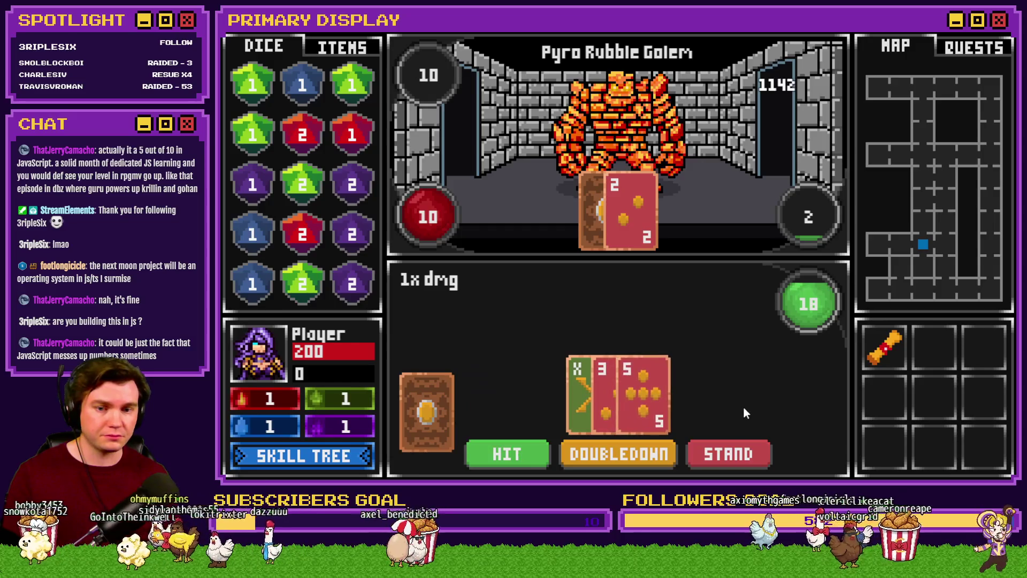
left_click(525, 444)
left_click(507, 454)
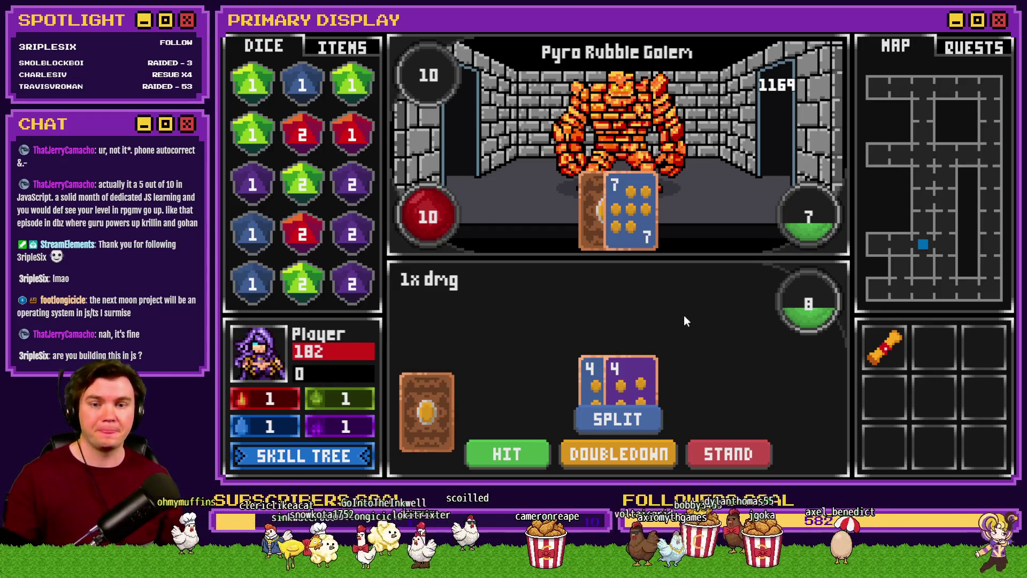
left_click(519, 451)
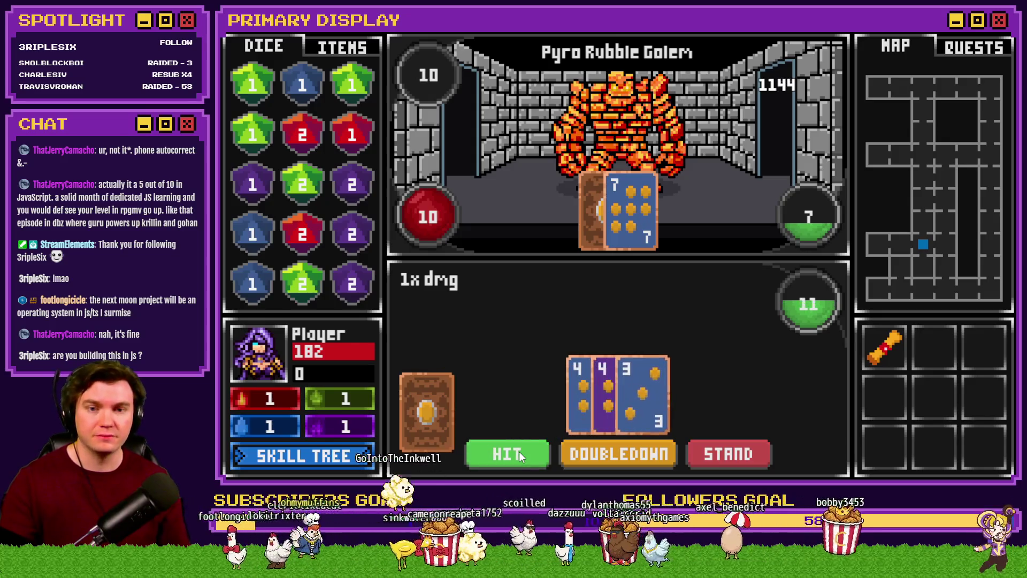
left_click(522, 451)
left_click(518, 452)
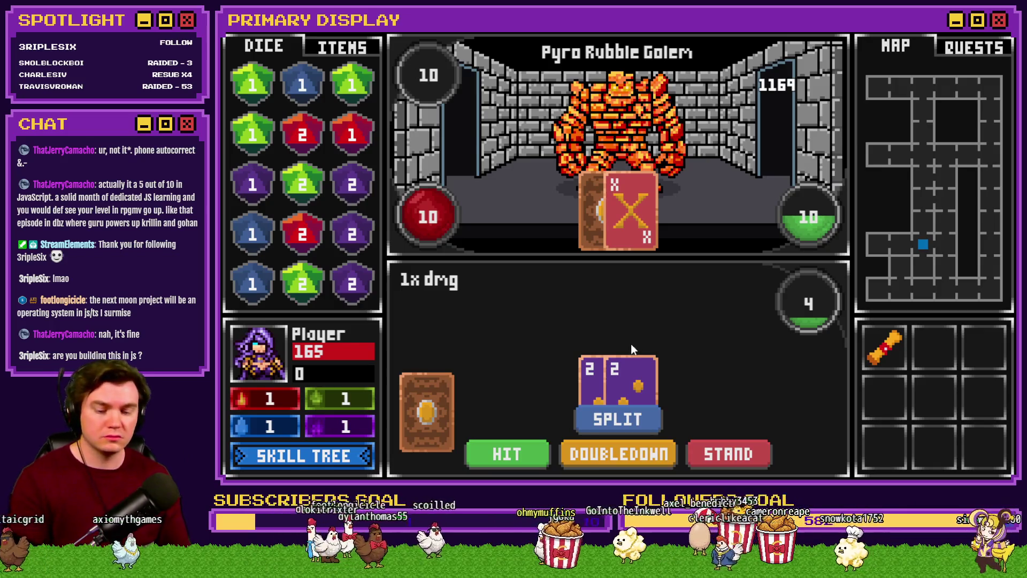
Step: Reset variable 0050 playerHP to 200 through the F9 debug list
key("F9")
key("Return")
key("Up")
key("Page_Down")
key("Page_Down")
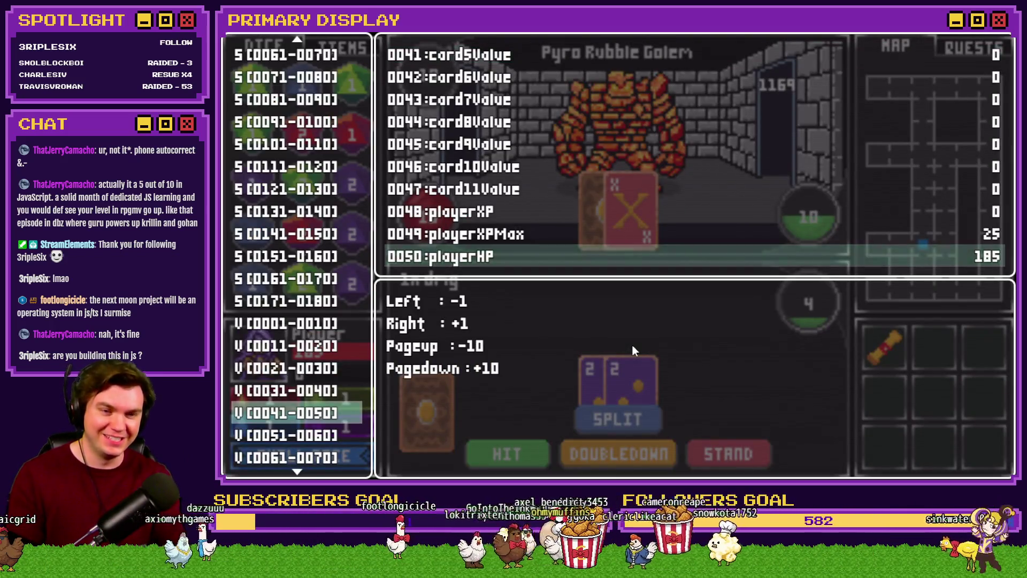
key("Page_Down")
key("Page_Down")
key("Left")
key("Left")
key("Left")
key("Left")
key("Left")
key("Escape")
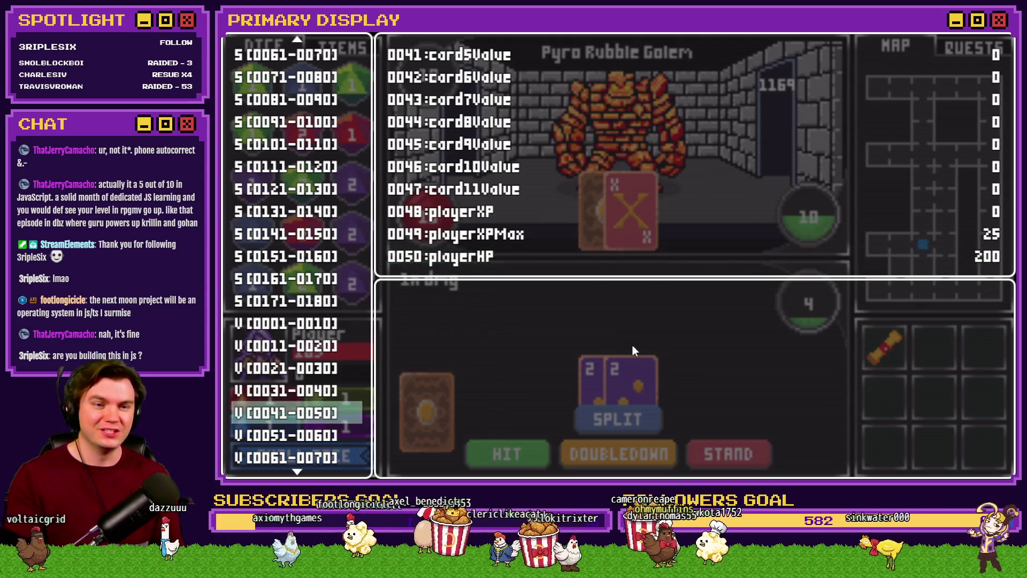
key("Escape")
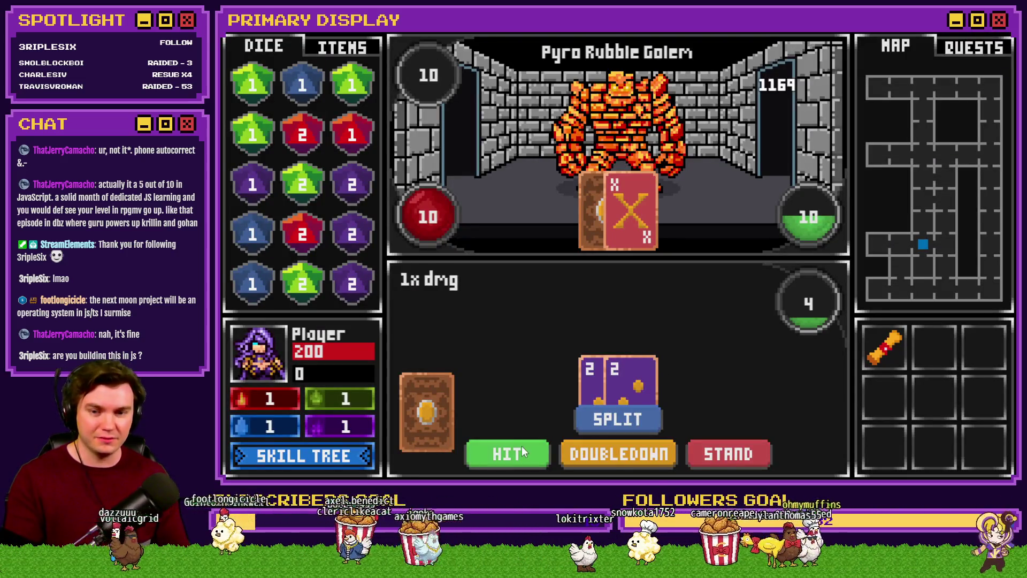
Step: Draw five more cards against the golem until the hand busts, leaving HP at 179
left_click(522, 443)
left_click(507, 452)
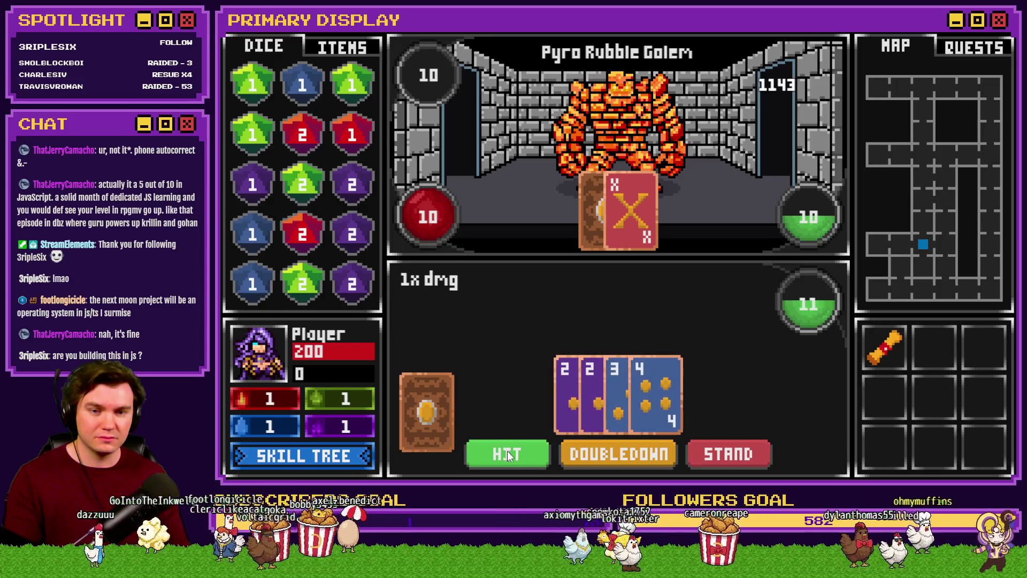
left_click(500, 454)
left_click(501, 453)
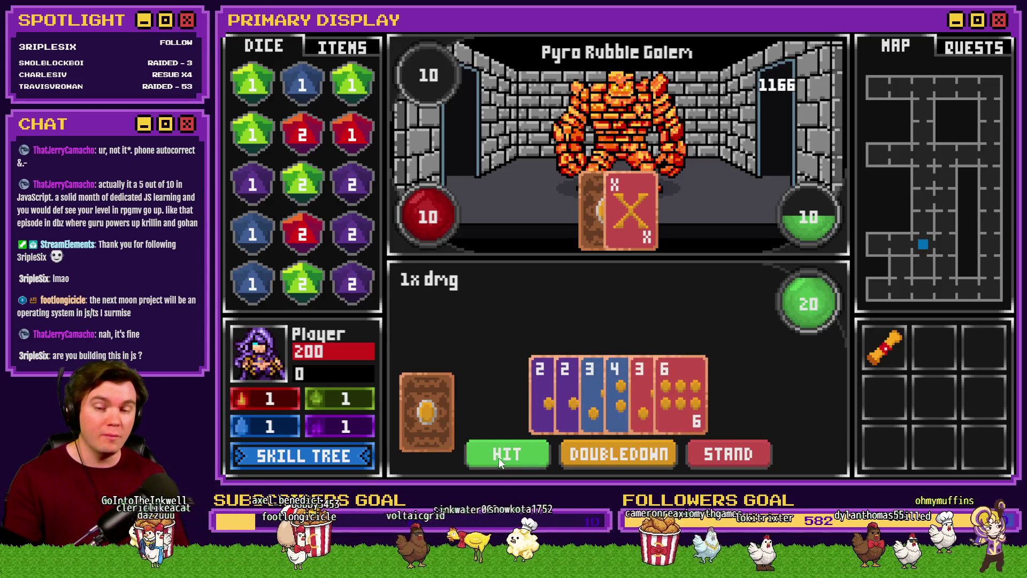
left_click(497, 458)
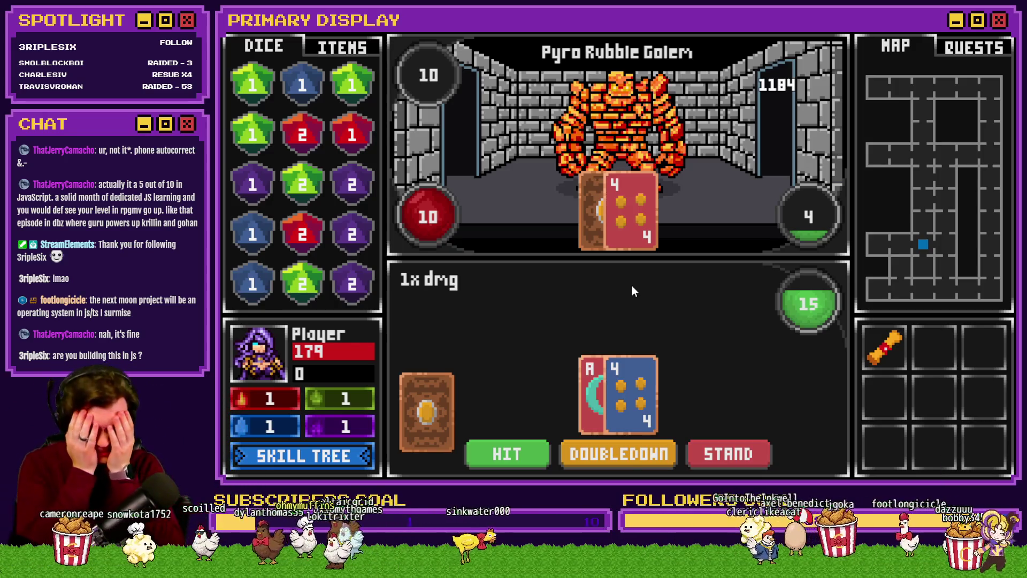
Step: End the playtest and open page 5 of the Draw And Attack event
left_click(997, 36)
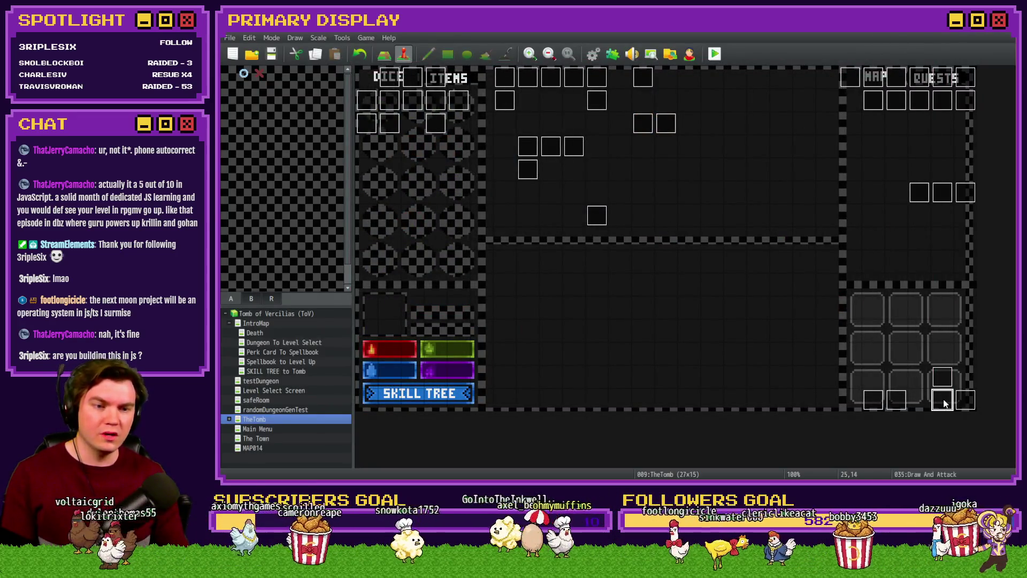
double_click(942, 401)
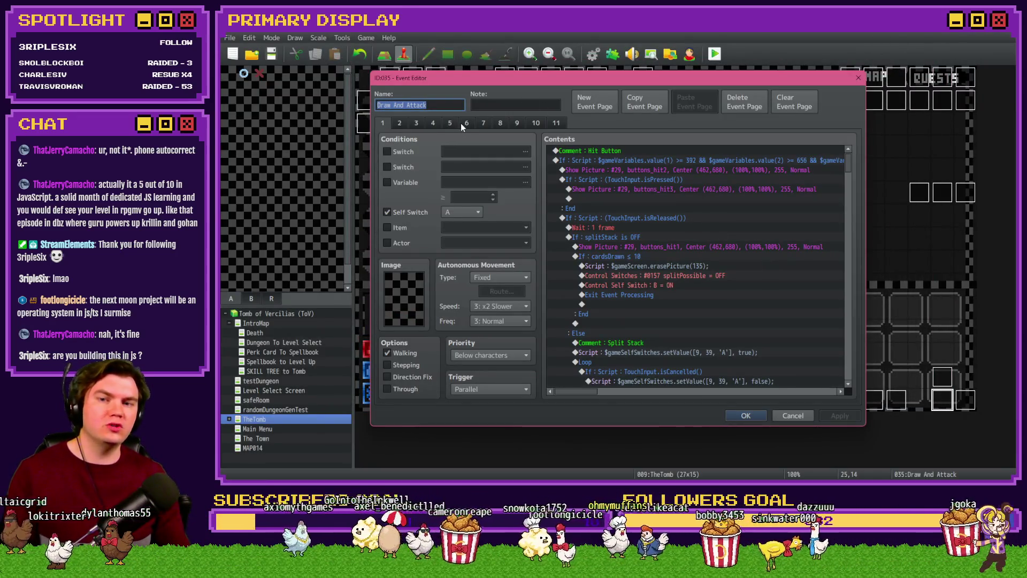
left_click(451, 124)
Step: Open the Pyro Monster script with the cursor at the start of its third line
left_click_drag(849, 163, 846, 249)
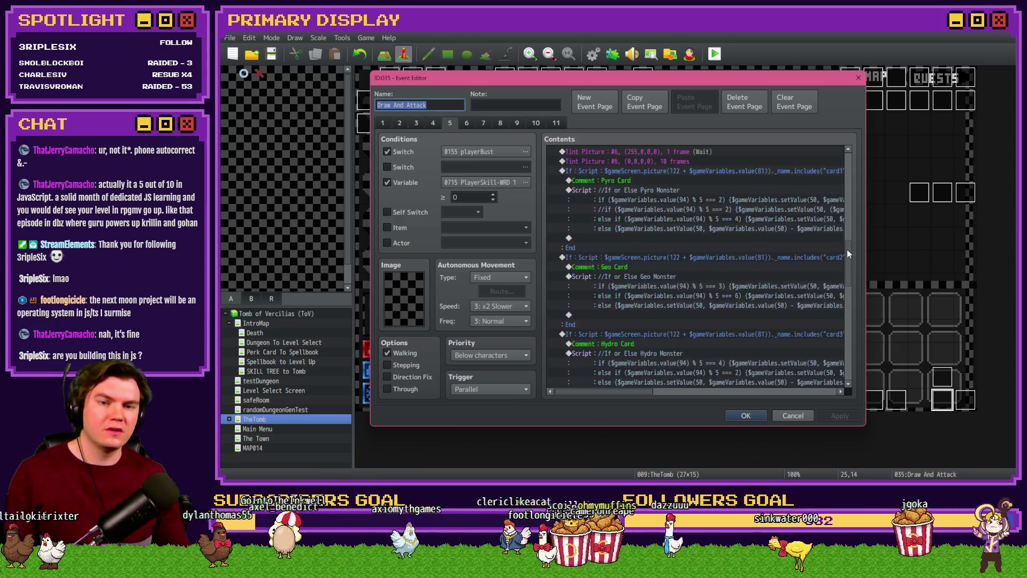
left_click(634, 185)
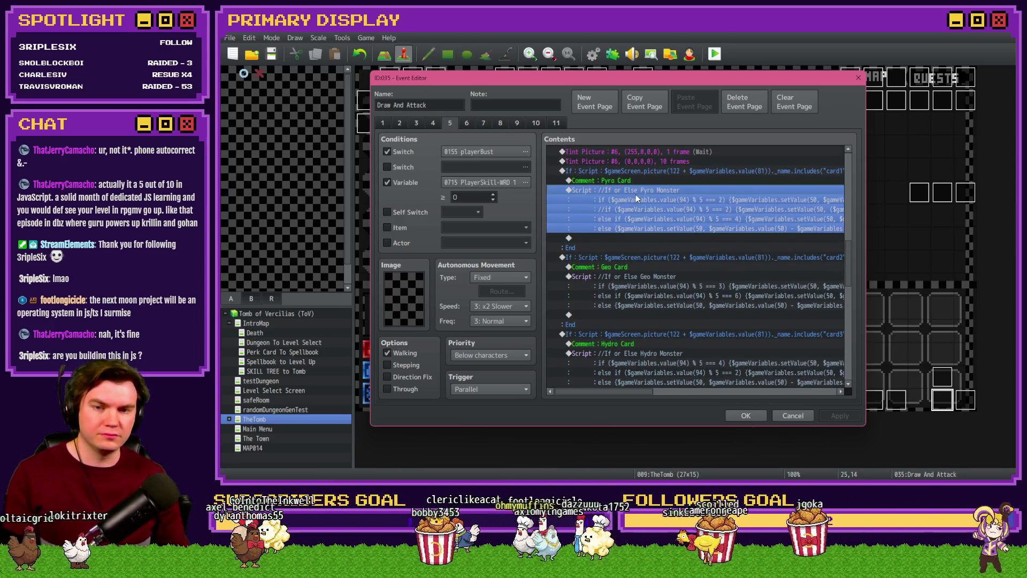
double_click(636, 194)
left_click(664, 225)
key("Home")
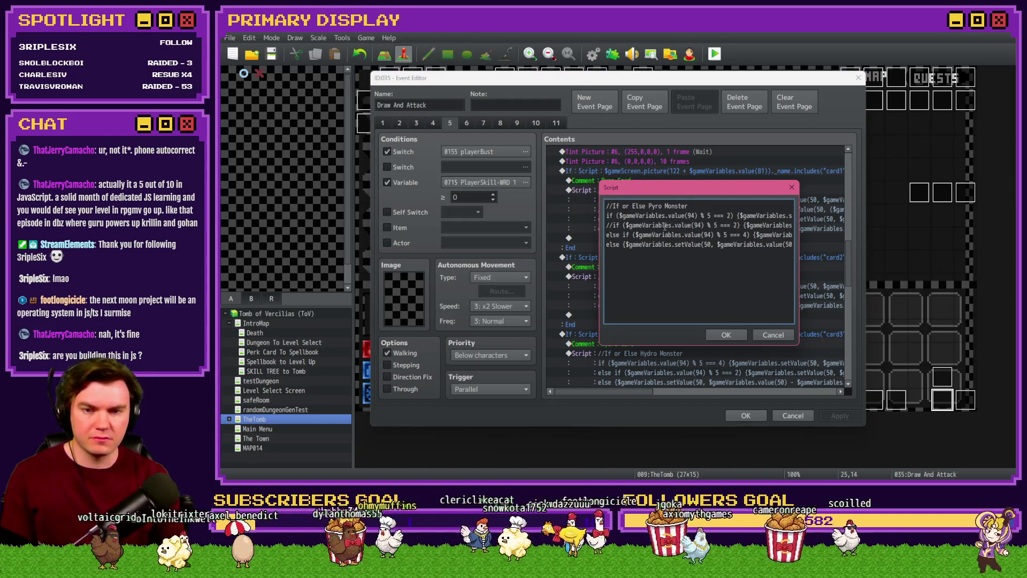
Step: Select and delete the commented-out '//if' line in the Pyro Monster script, then confirm
key("shift+End")
key("Home")
key("Up")
key("End")
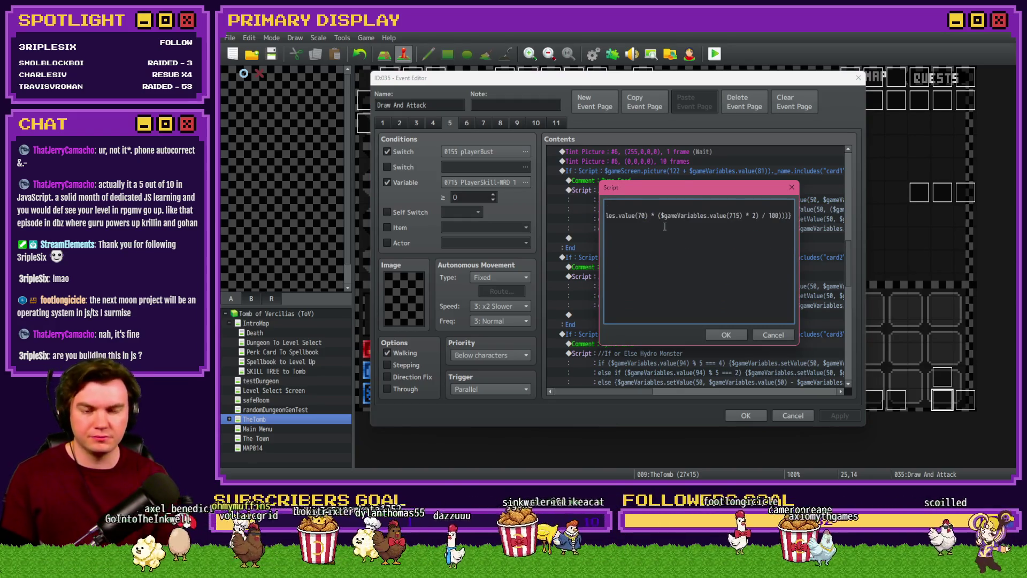
left_click(726, 334)
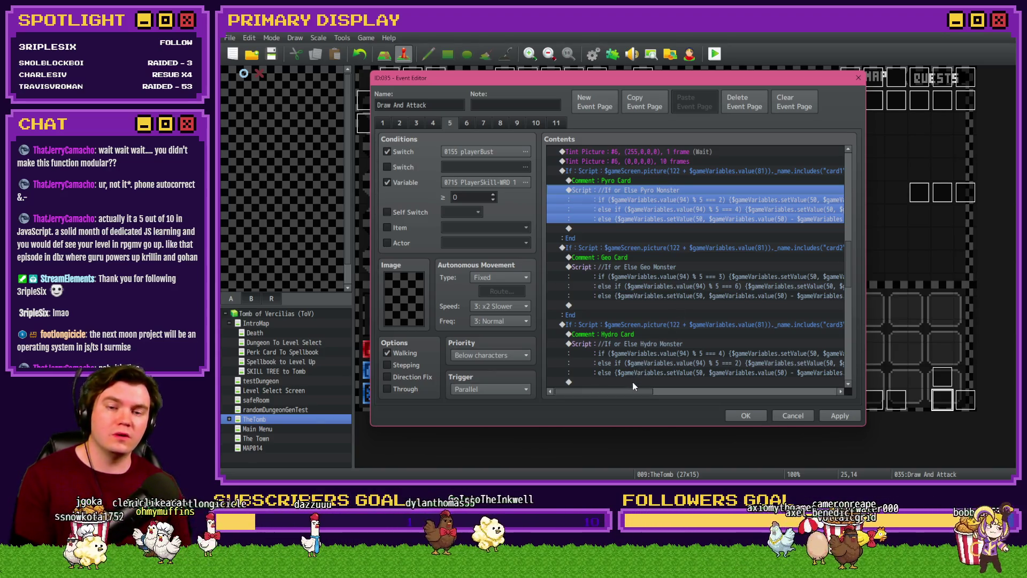
mouse_move(638, 391)
left_mouse_down()
mouse_move(740, 402)
mouse_move(648, 394)
left_mouse_up()
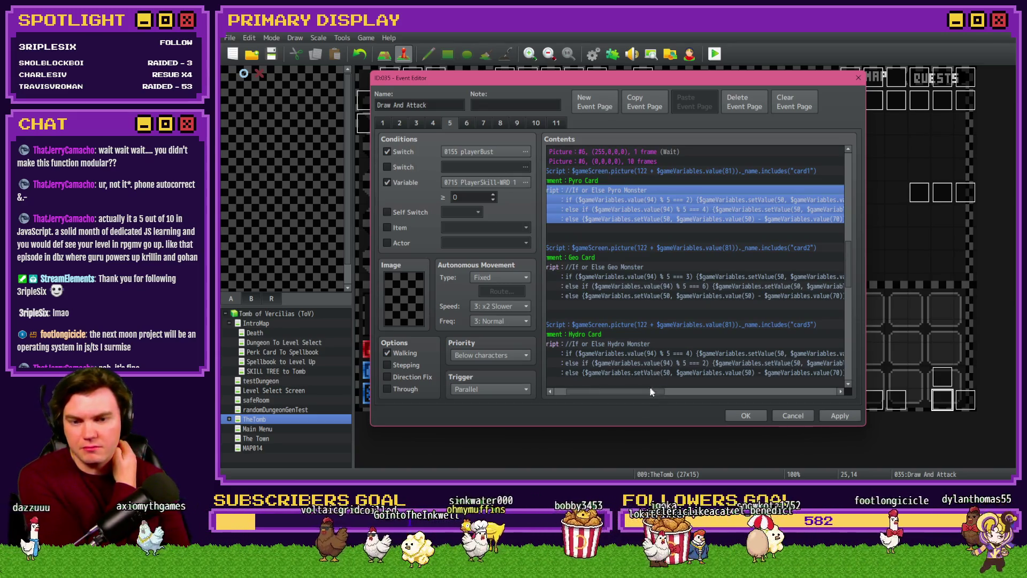
scroll(638, 378, "up", 4)
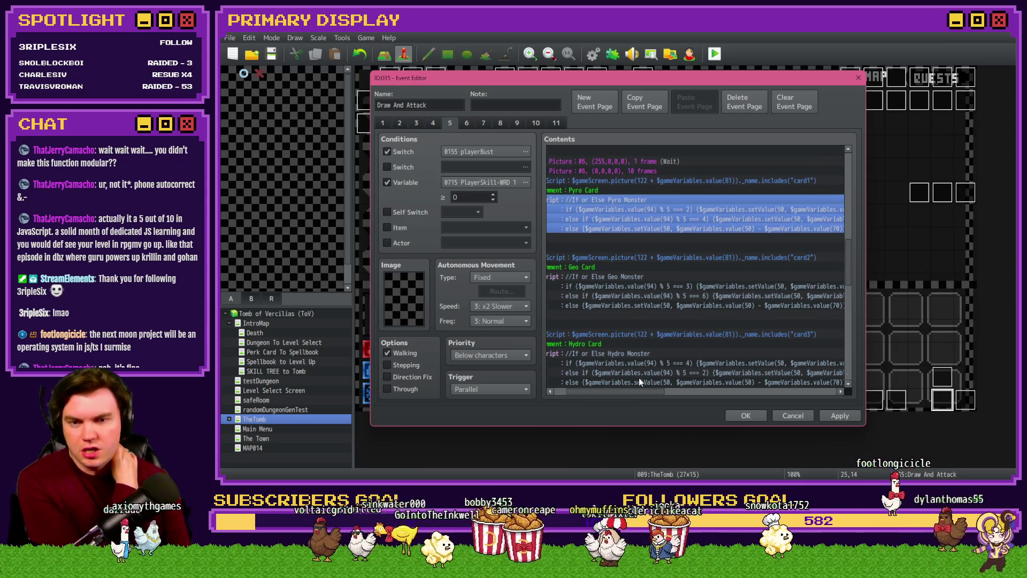
left_click_drag(642, 395, 632, 394)
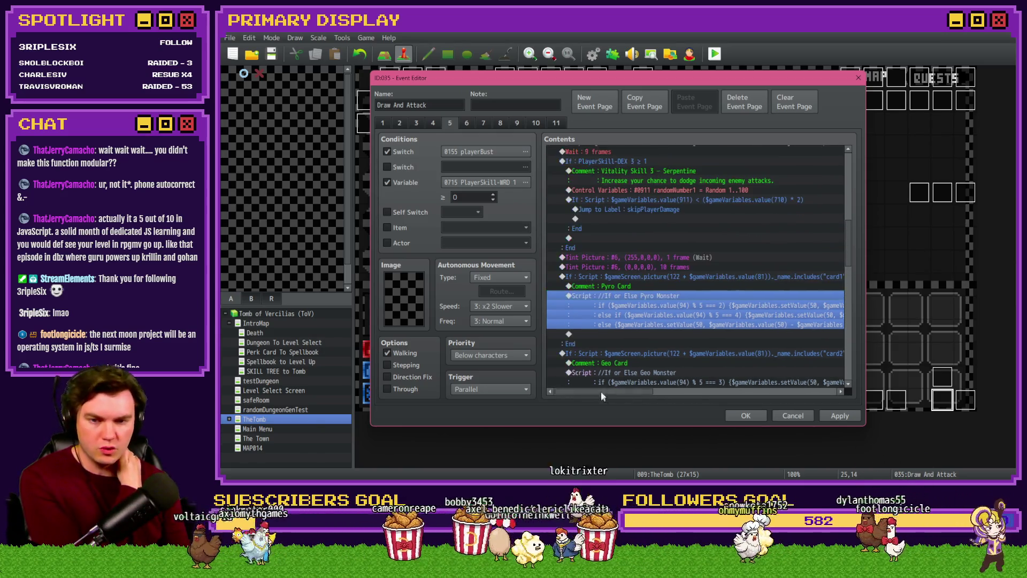
scroll(628, 345, "down", 9)
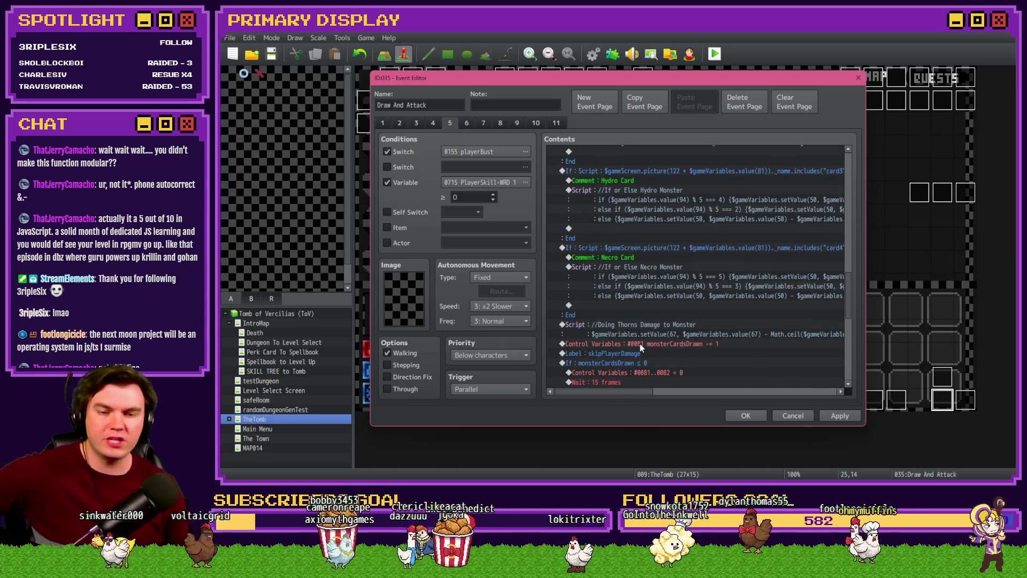
left_click(639, 344)
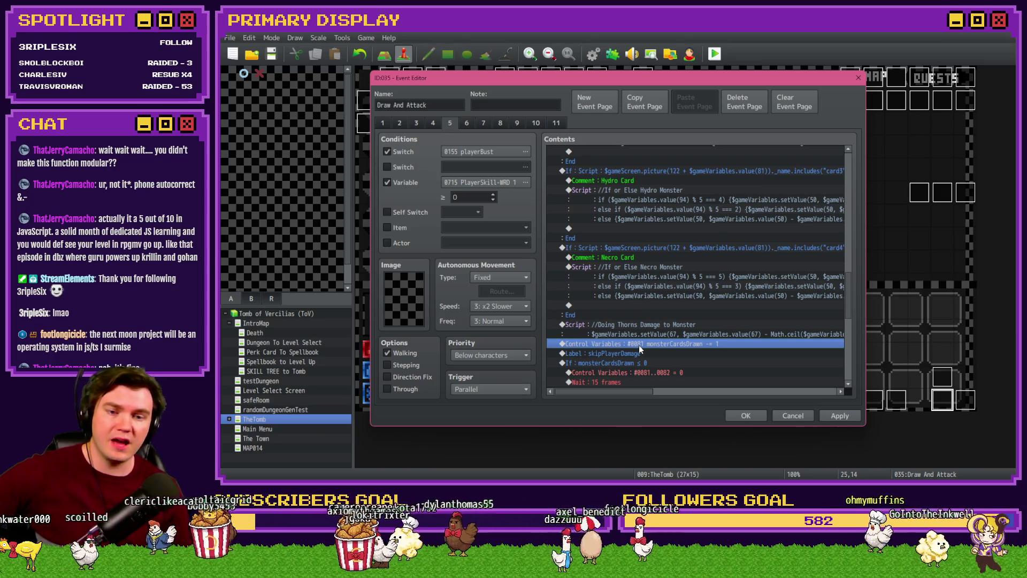
scroll(641, 376, "up", 7)
scroll(641, 377, "down", 2)
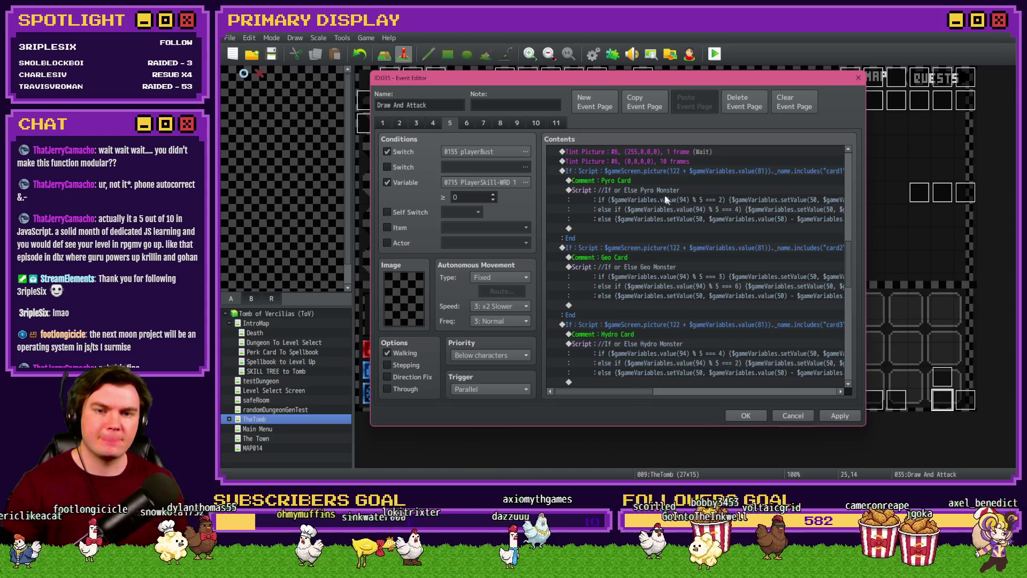
left_click(625, 172)
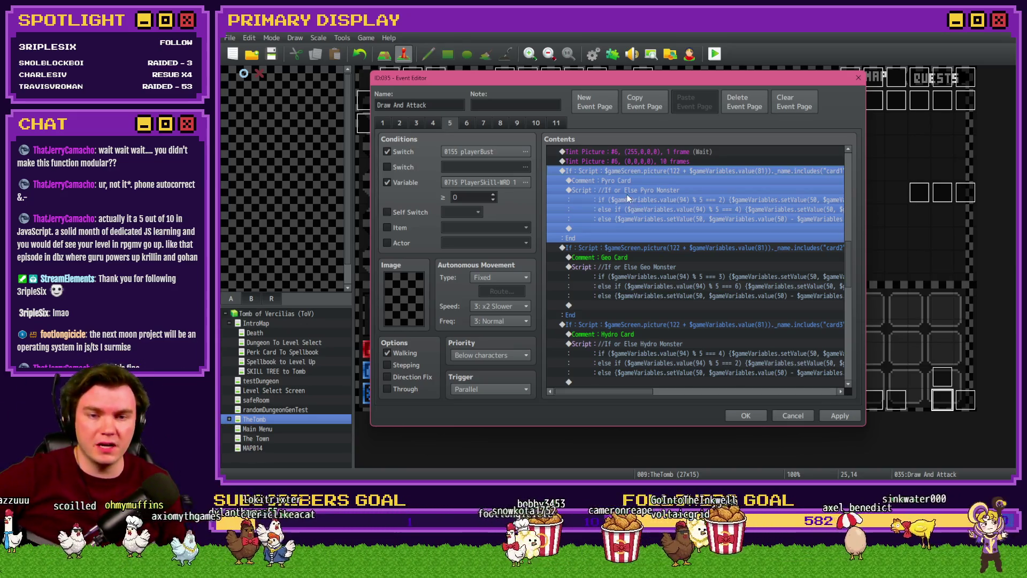
left_click(651, 252)
scroll(651, 254, "down", 5)
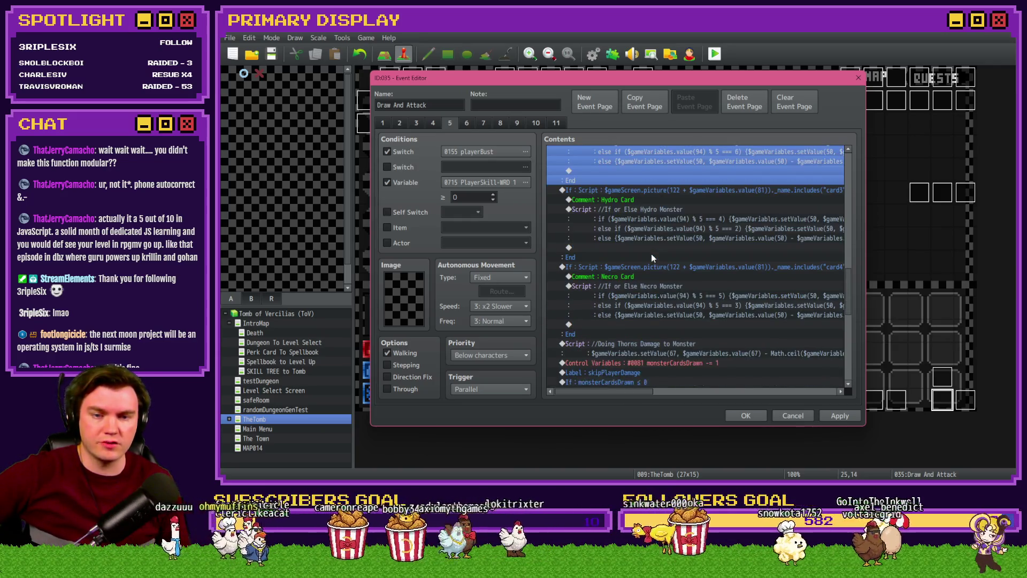
scroll(651, 253, "up", 5)
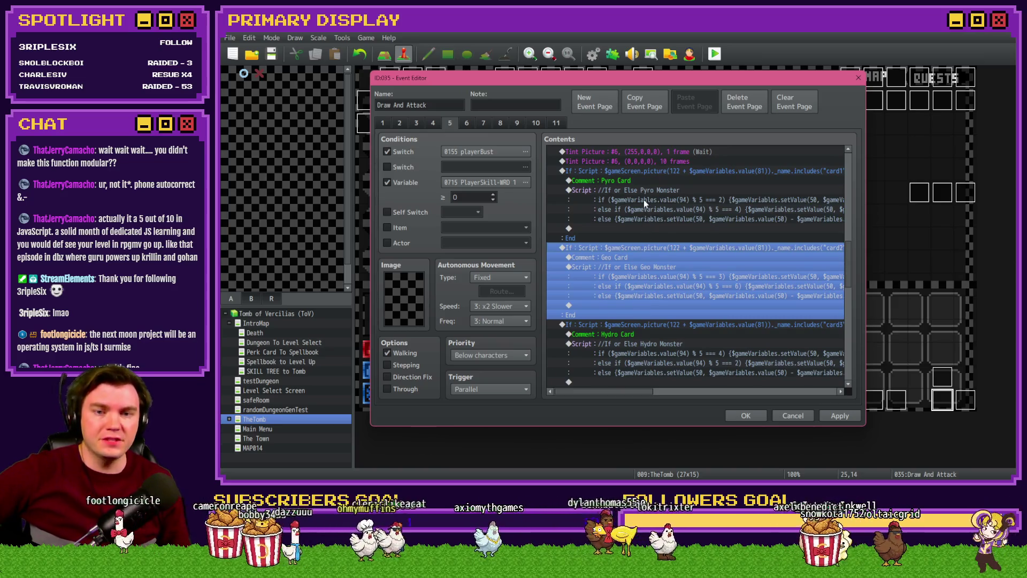
left_click(644, 191)
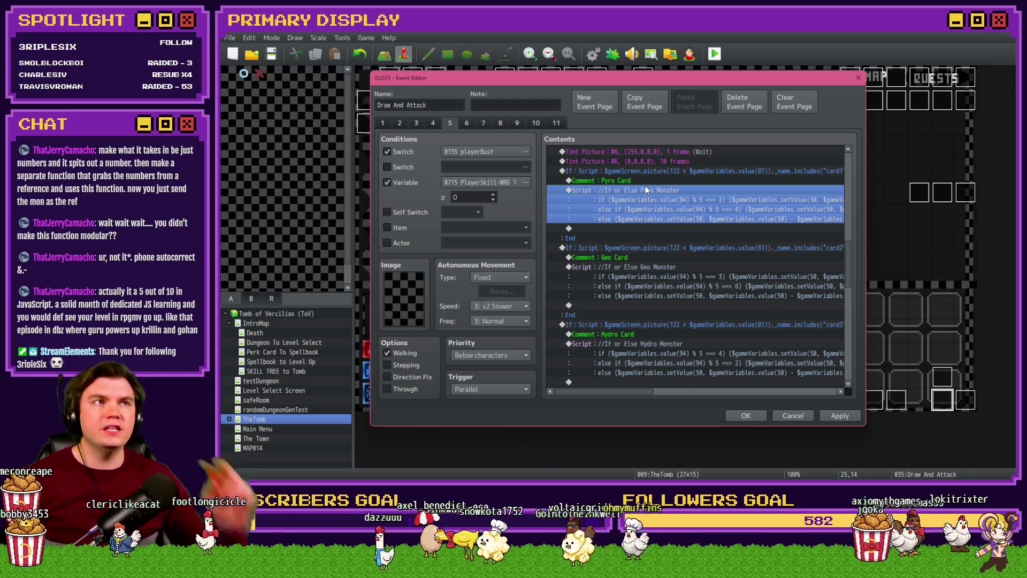
left_click(660, 175)
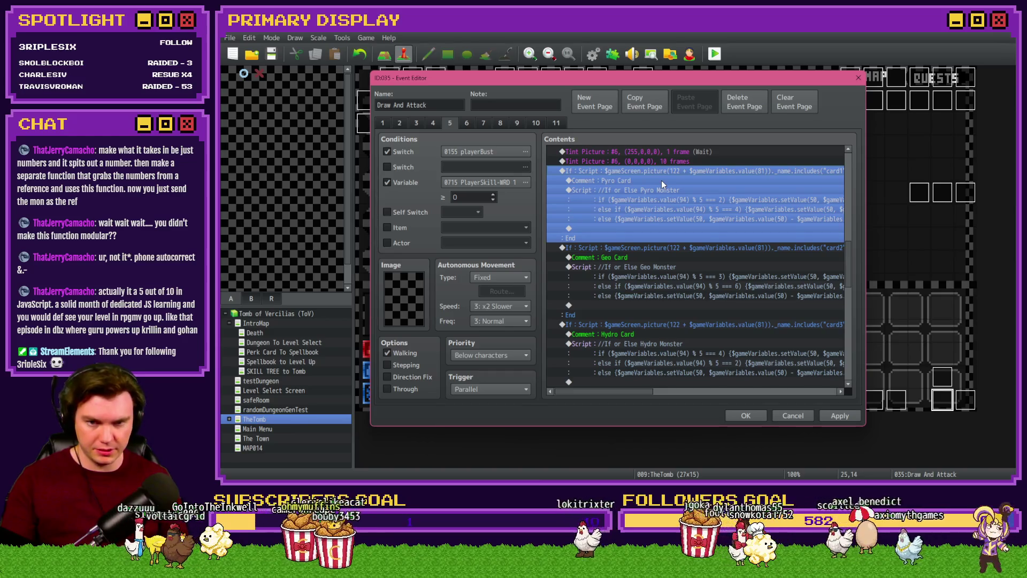
left_click(662, 180)
left_click(660, 188)
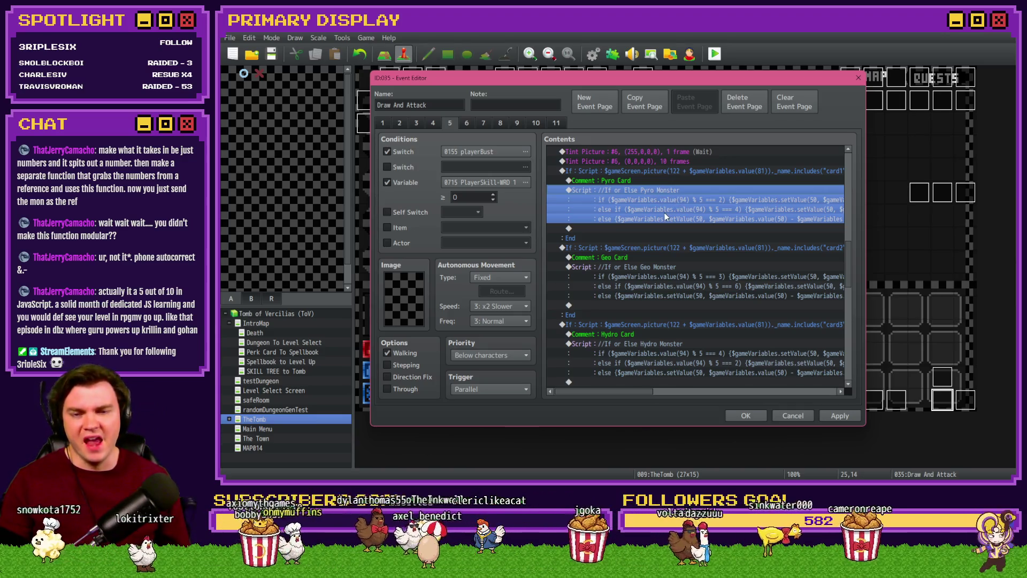
left_click(609, 198)
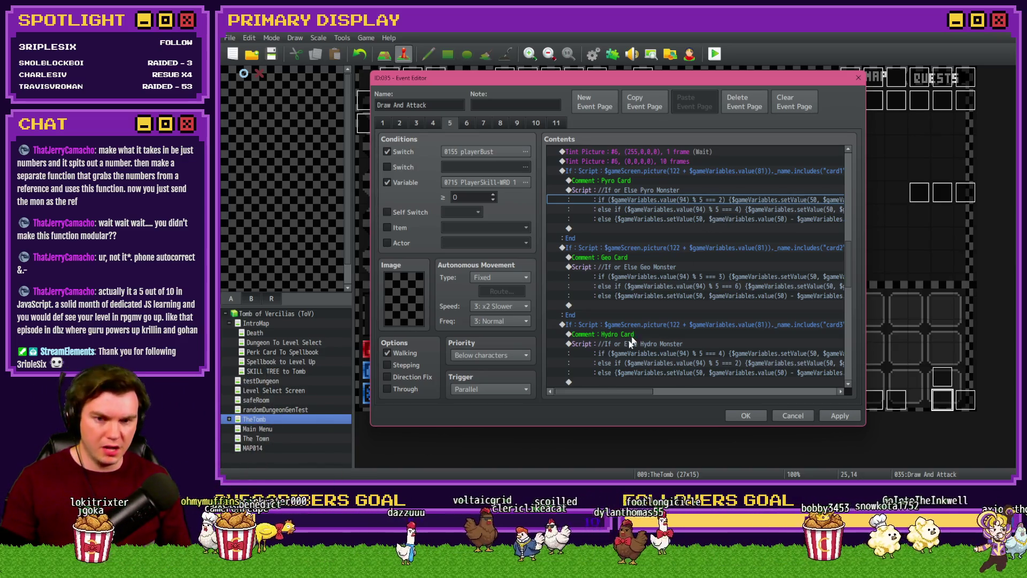
left_click_drag(605, 390, 637, 391)
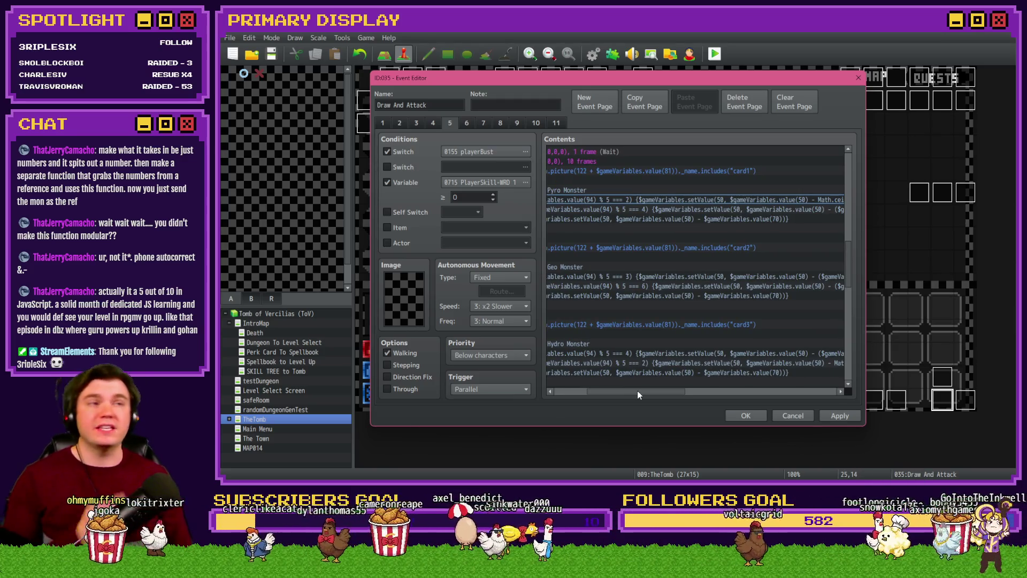
left_click_drag(637, 390, 726, 398)
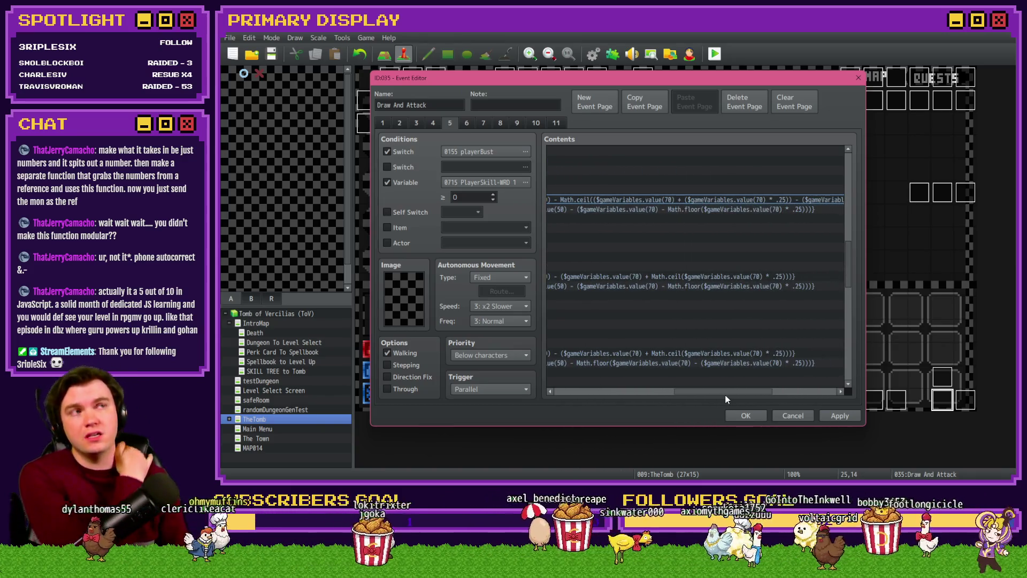
left_click_drag(726, 398, 599, 403)
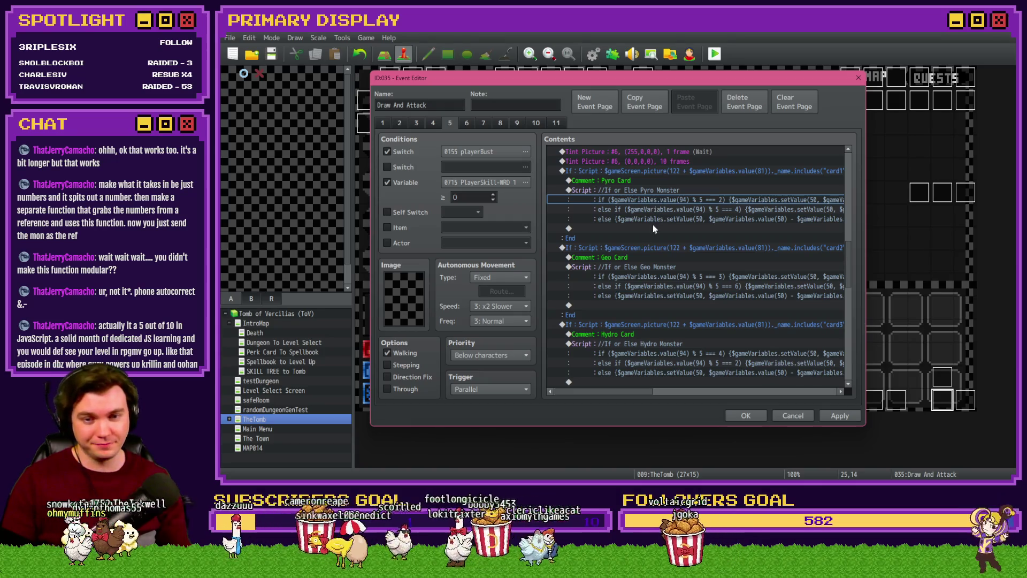
left_click(656, 202)
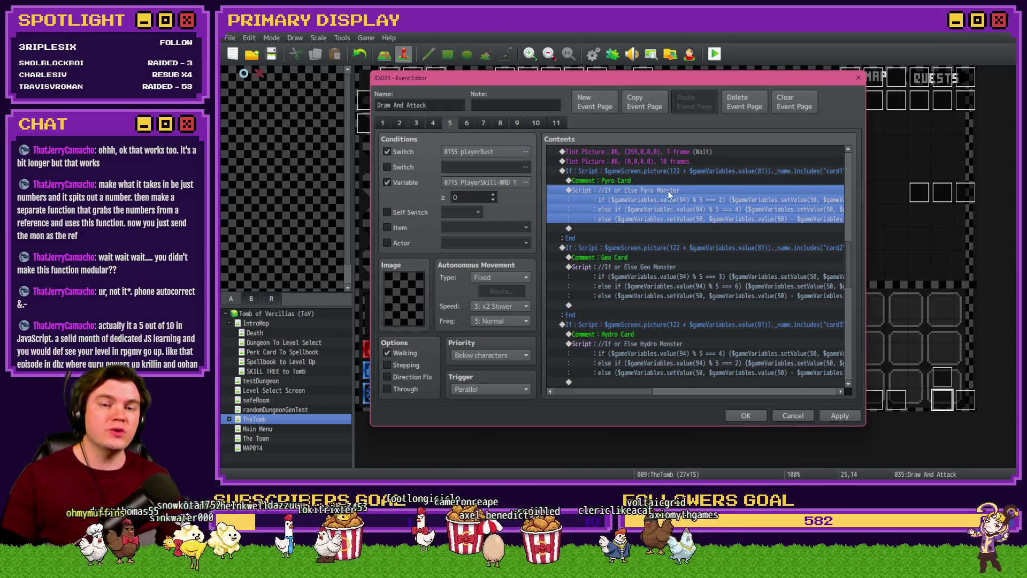
Step: Check the Pyro Monster script unchanged, then start a blank Script command on the row below it
key("Return")
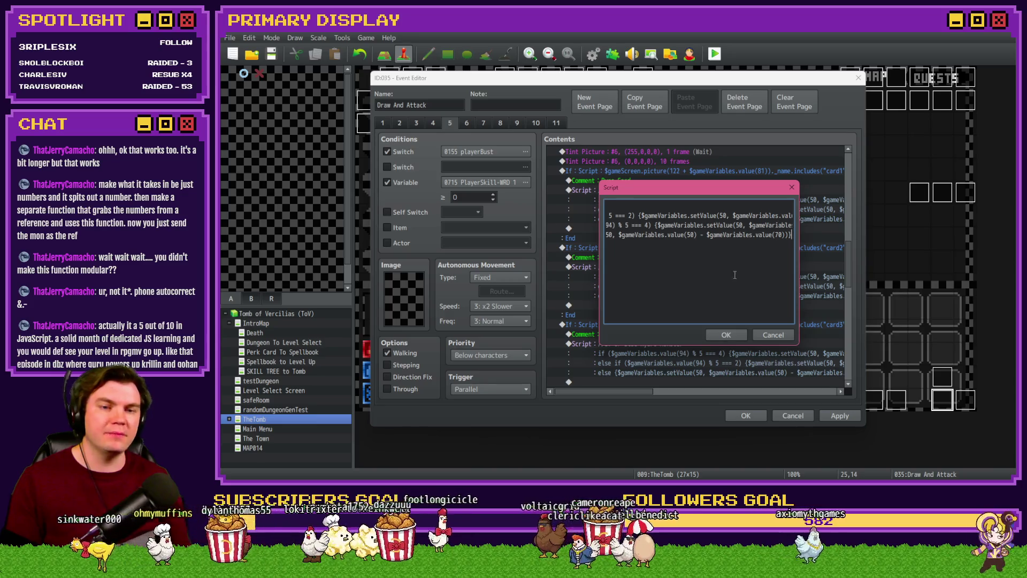
left_click(774, 333)
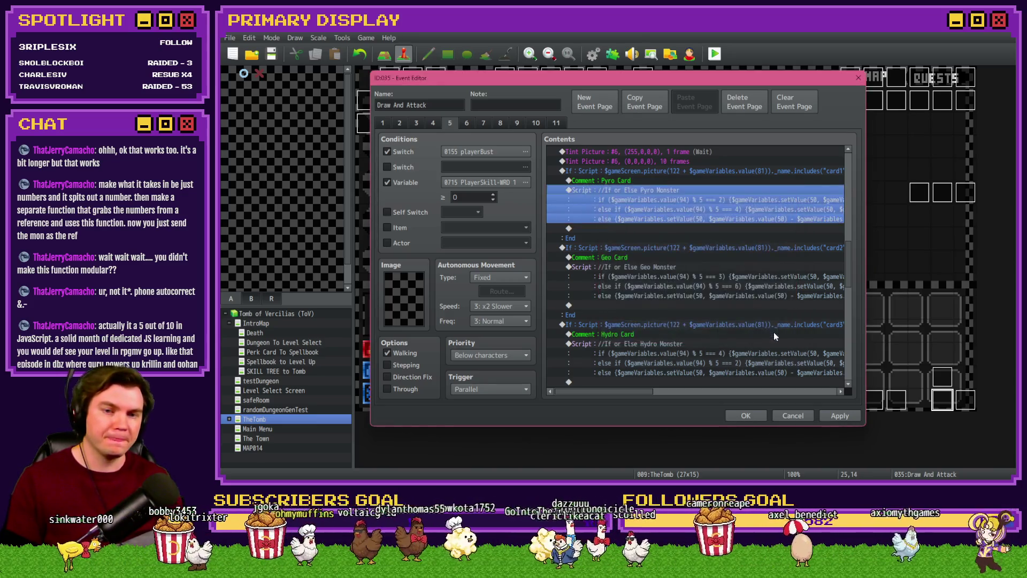
double_click(602, 229)
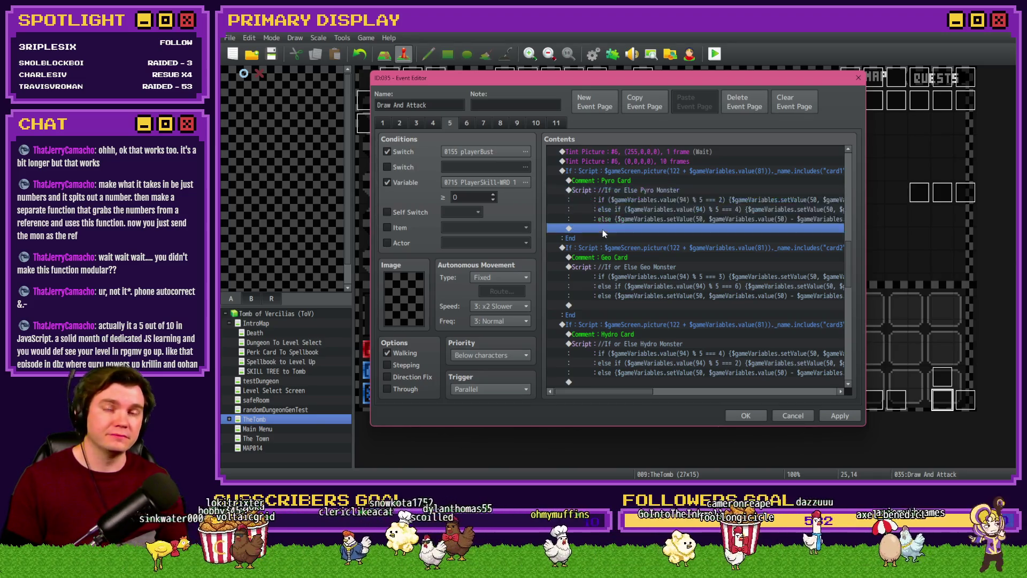
left_click(791, 374)
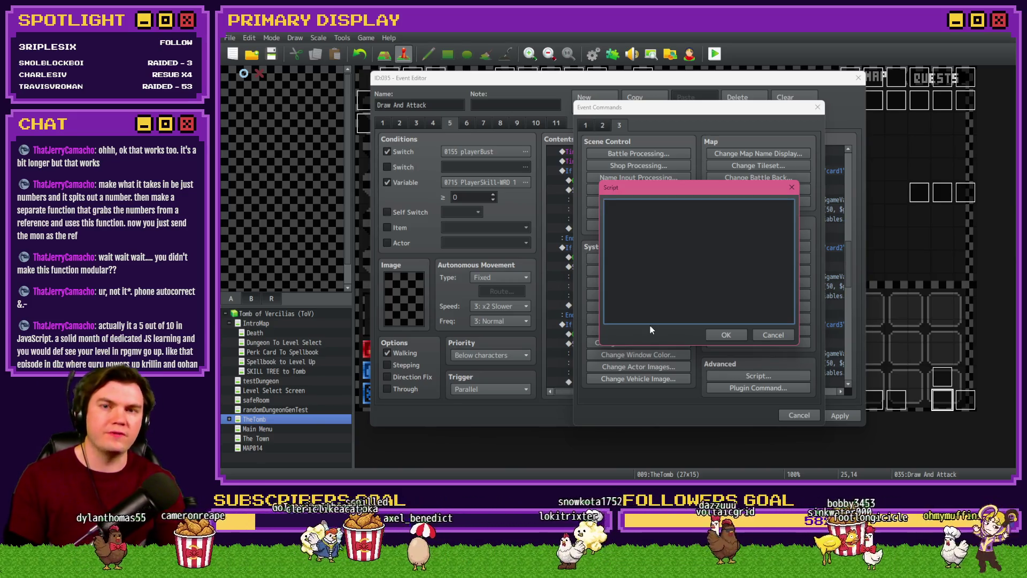
Step: Type 'const temp' as a test, clear it, and cancel both the Script and Event Commands windows
type("const")
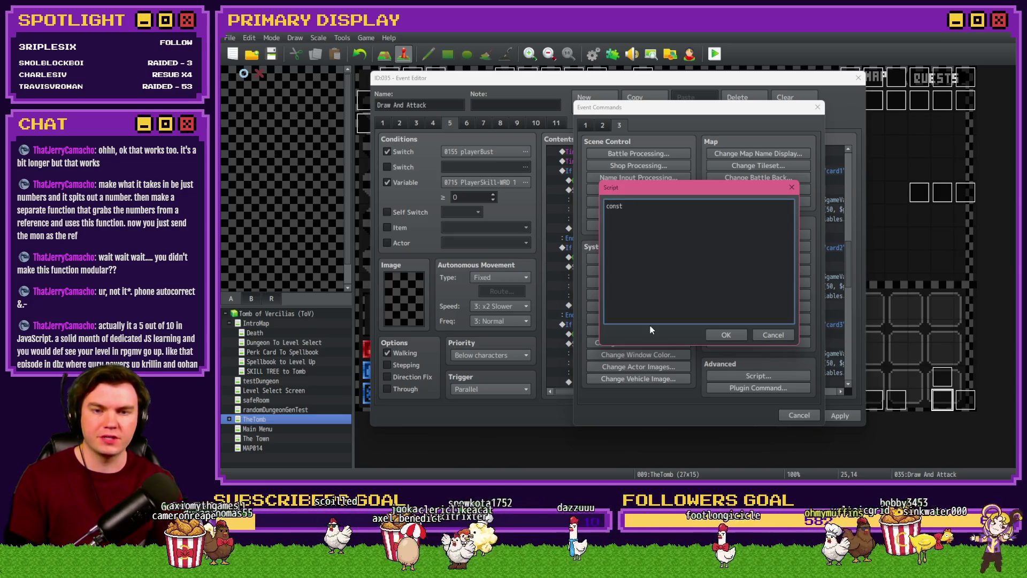
type(" temp")
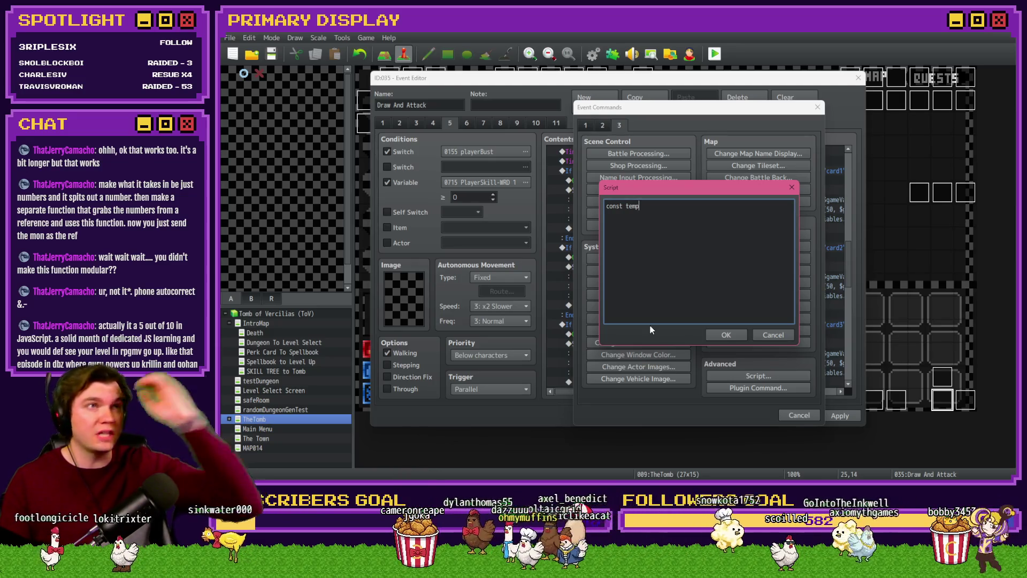
key("ctrl+a")
key("BackSpace")
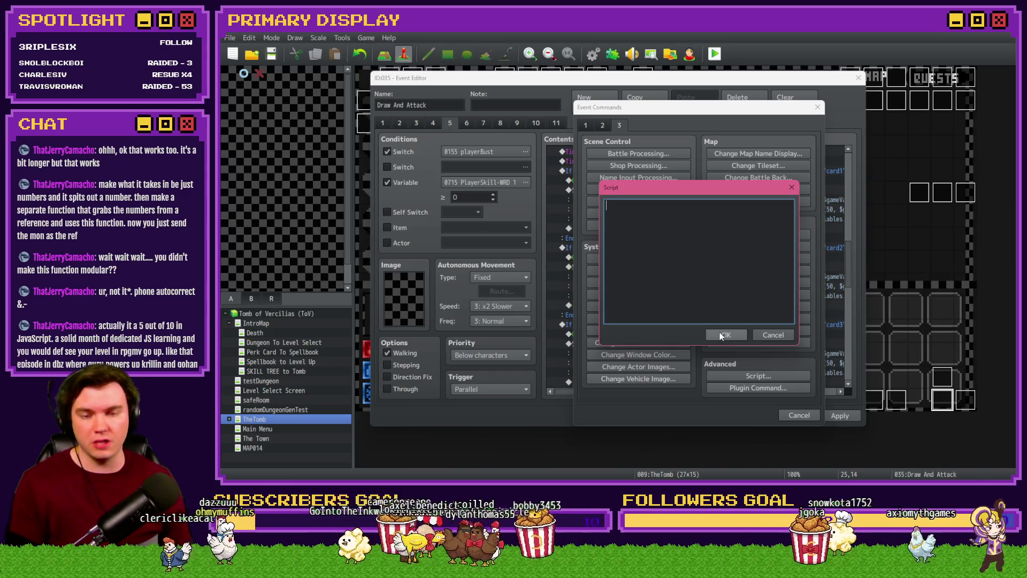
left_click(769, 335)
left_click(800, 416)
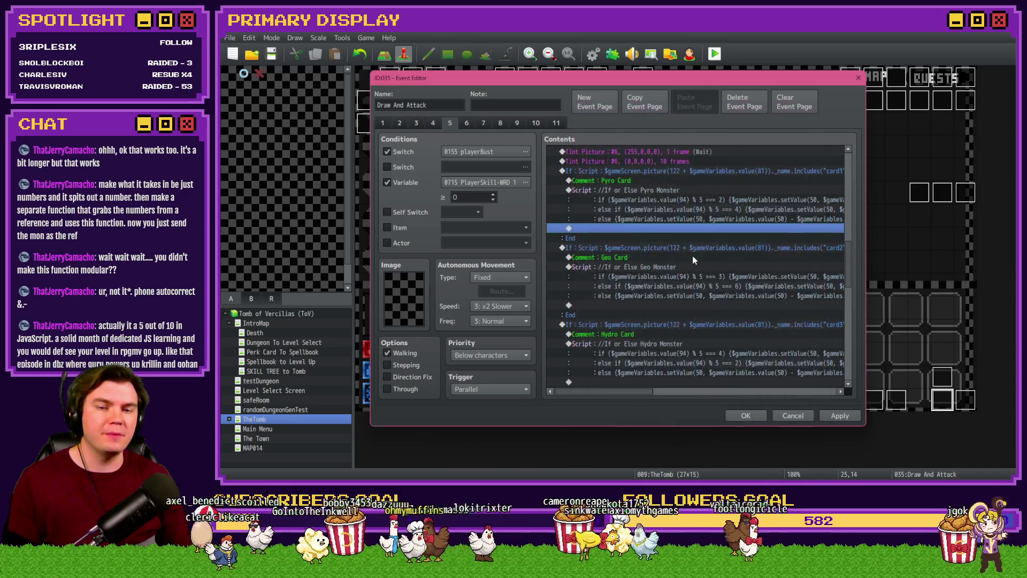
double_click(690, 265)
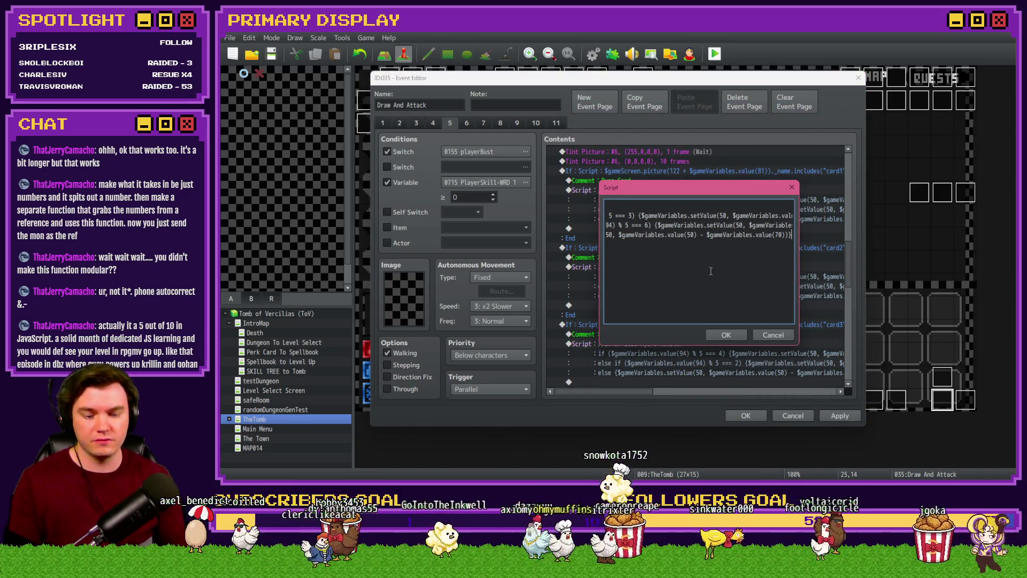
key("Return")
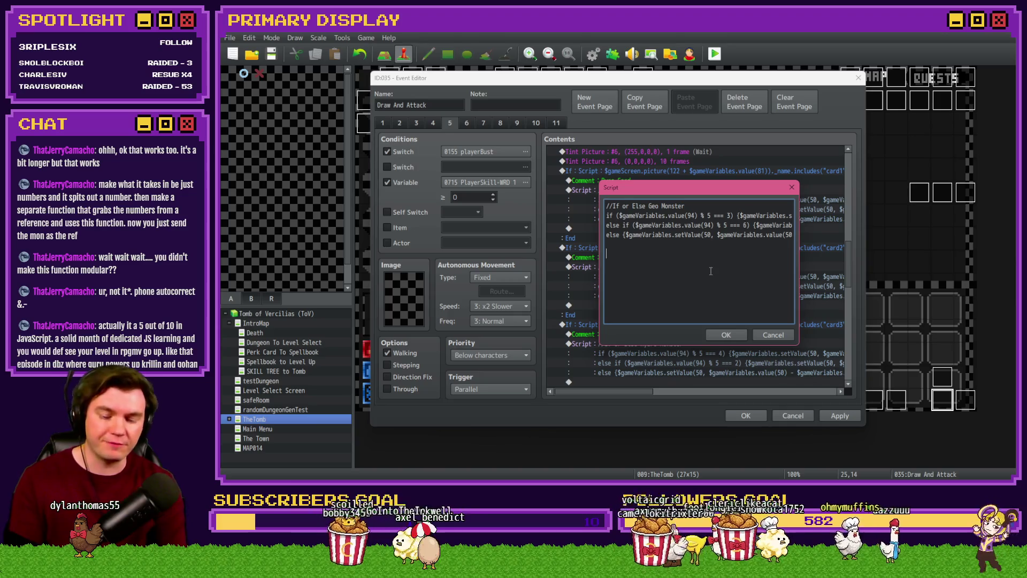
type("temp")
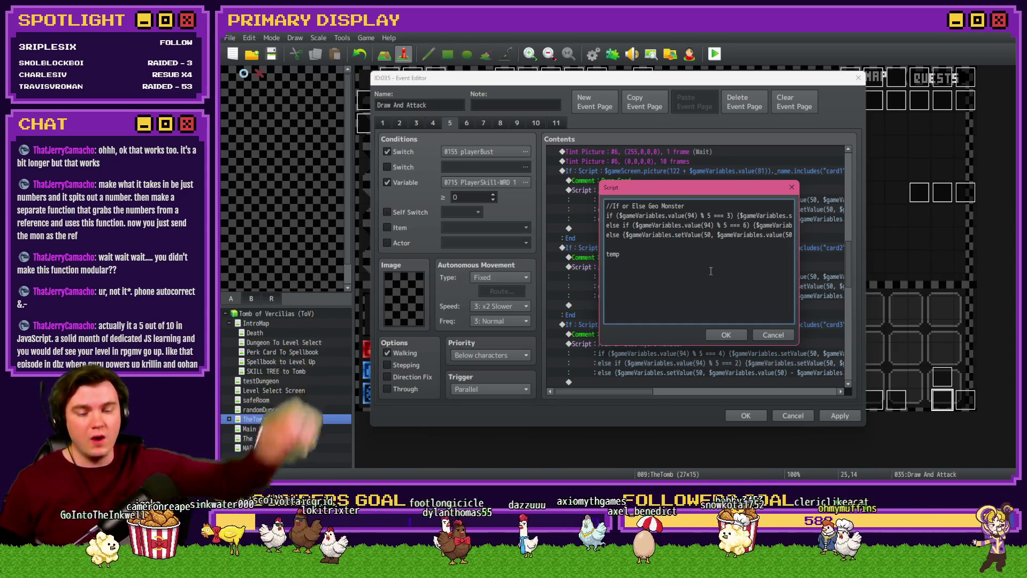
key("BackSpace")
key("BackSpace")
key("BackSpace")
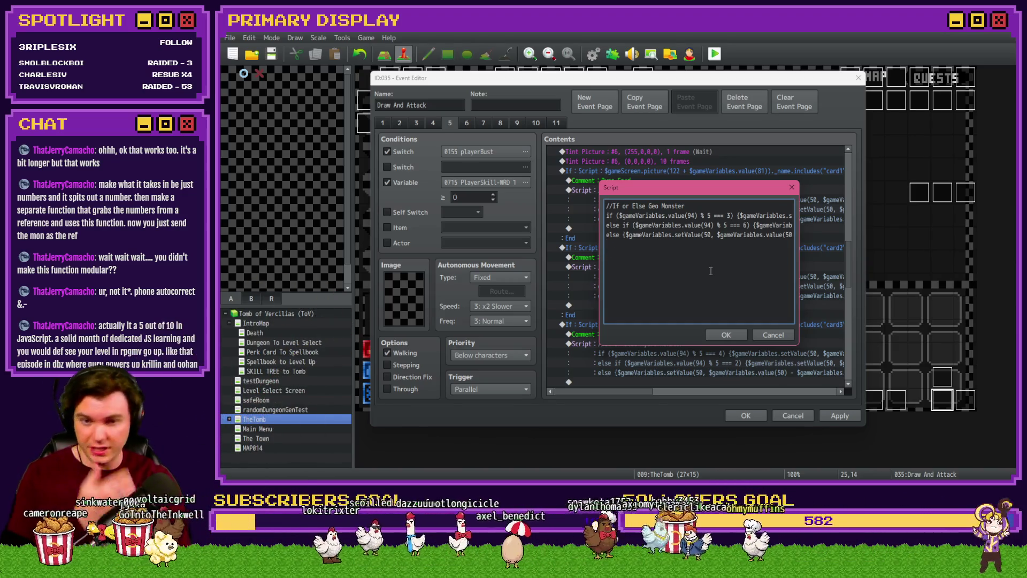
left_click(784, 338)
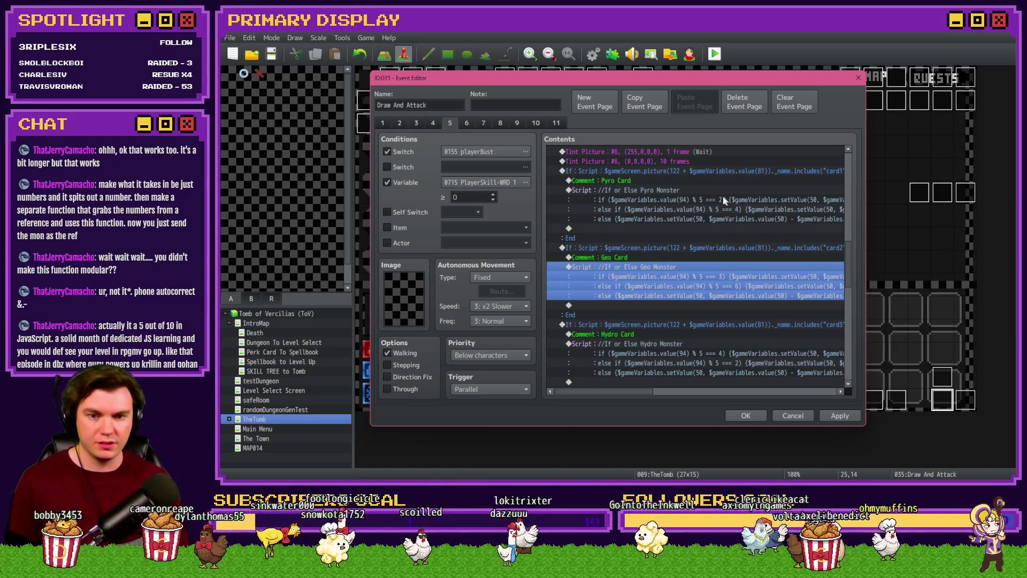
double_click(682, 229)
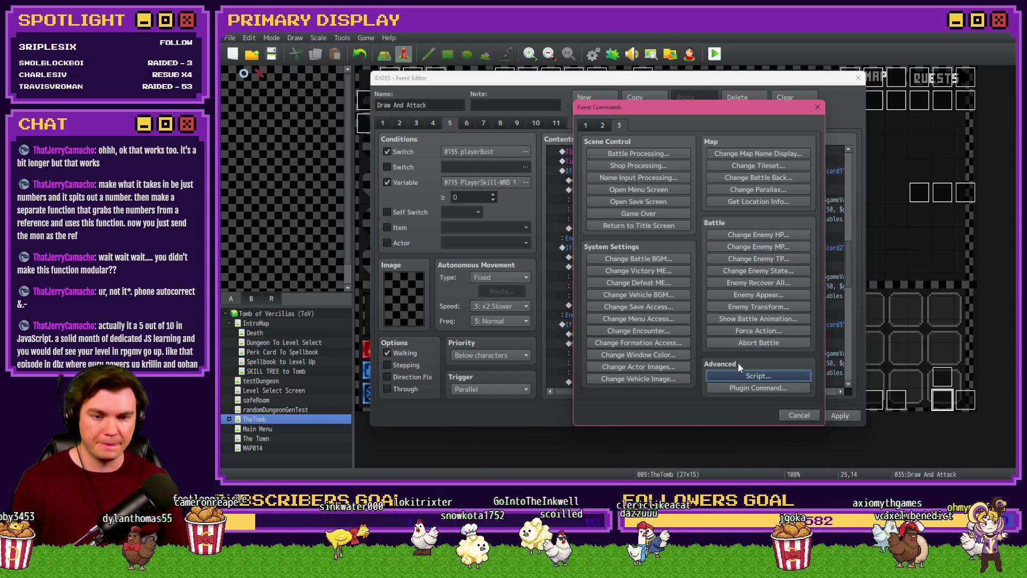
Step: Insert a throwaway Script command containing twelve 'f' lines
left_click(736, 376)
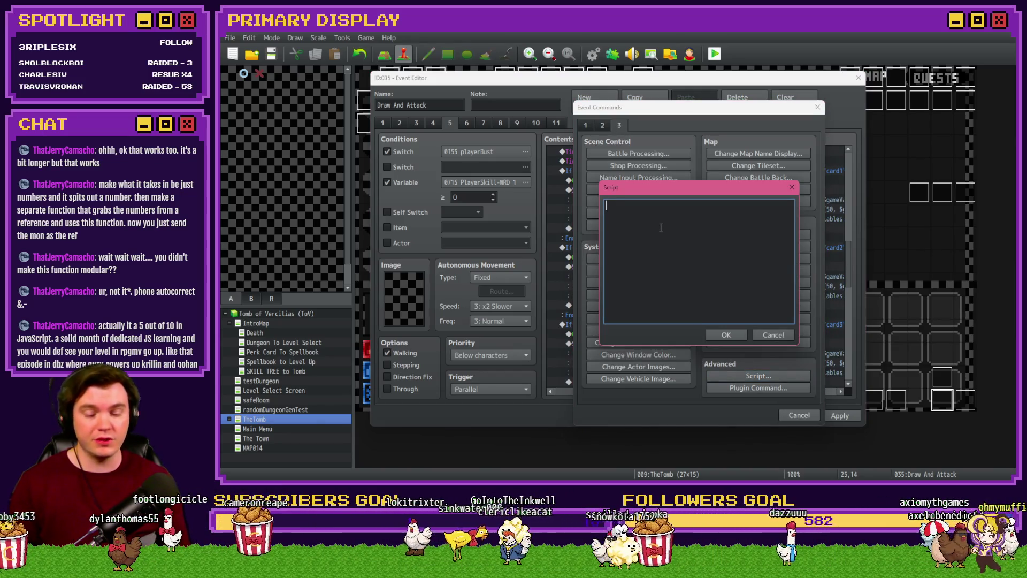
type("f f f f f f f f f f f f")
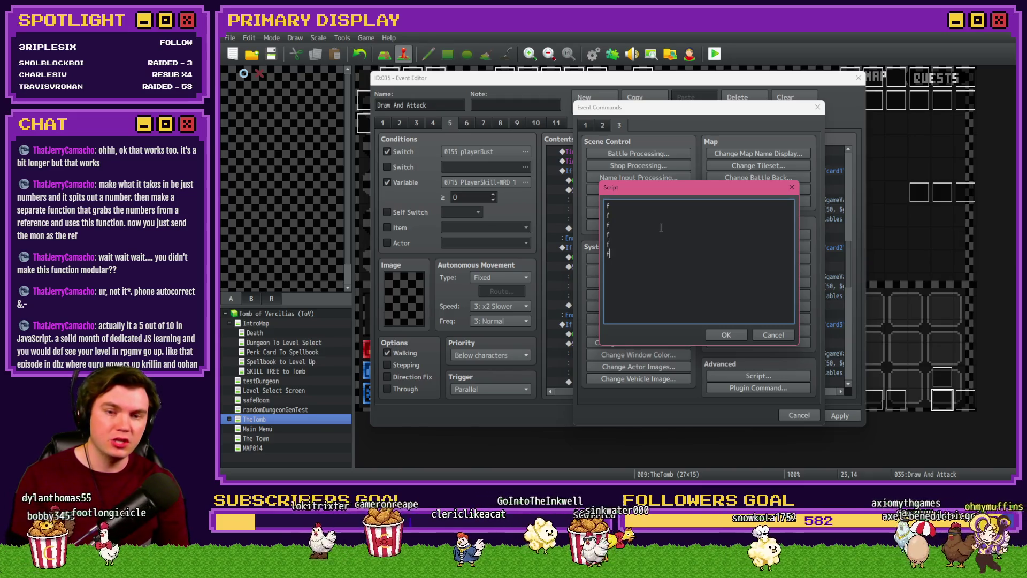
key("ctrl+Return")
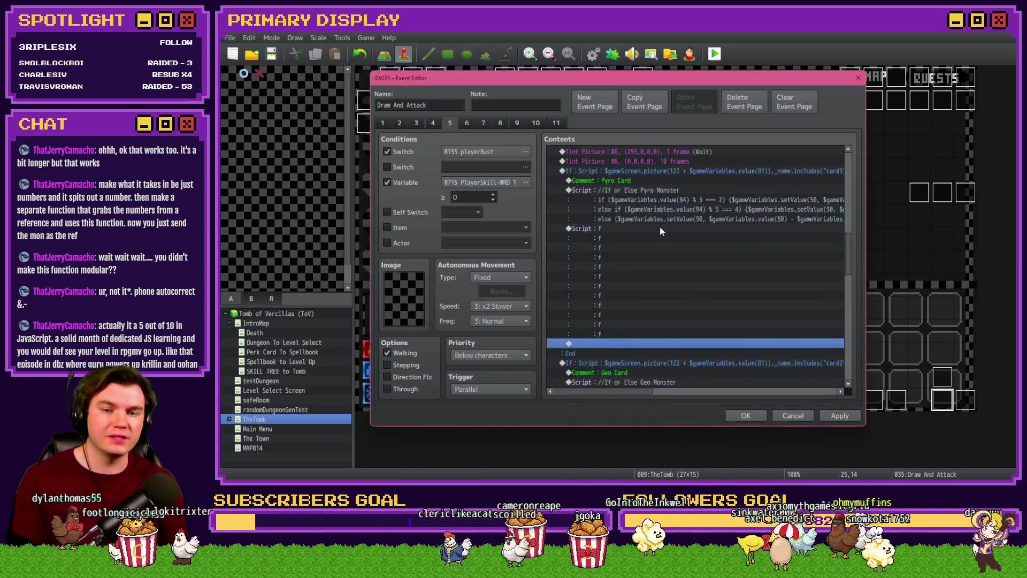
Step: Reopen the test script, cancel it, delete the command, and select the Pyro Card block
double_click(662, 229)
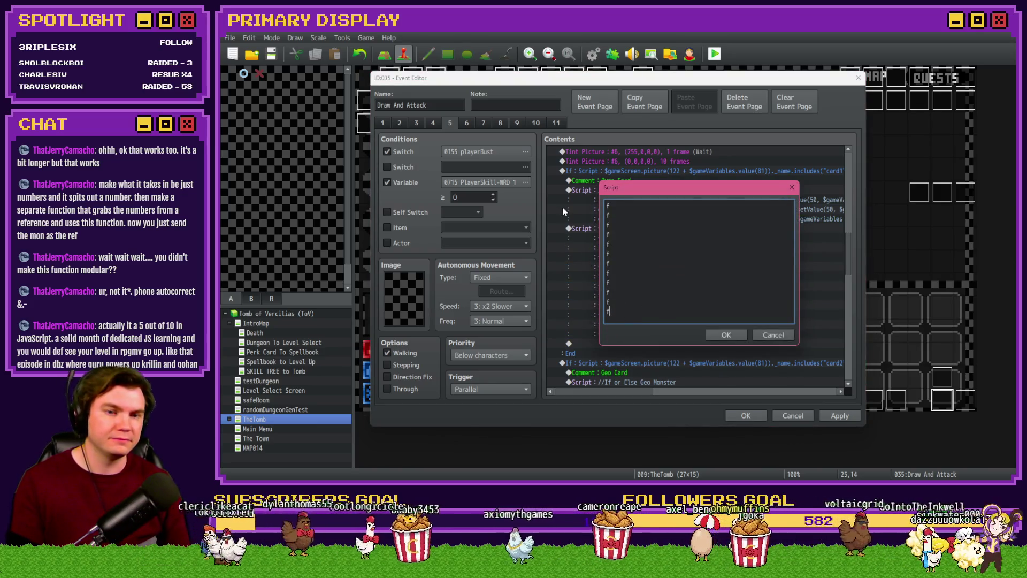
left_click_drag(610, 312, 567, 178)
left_click(706, 274)
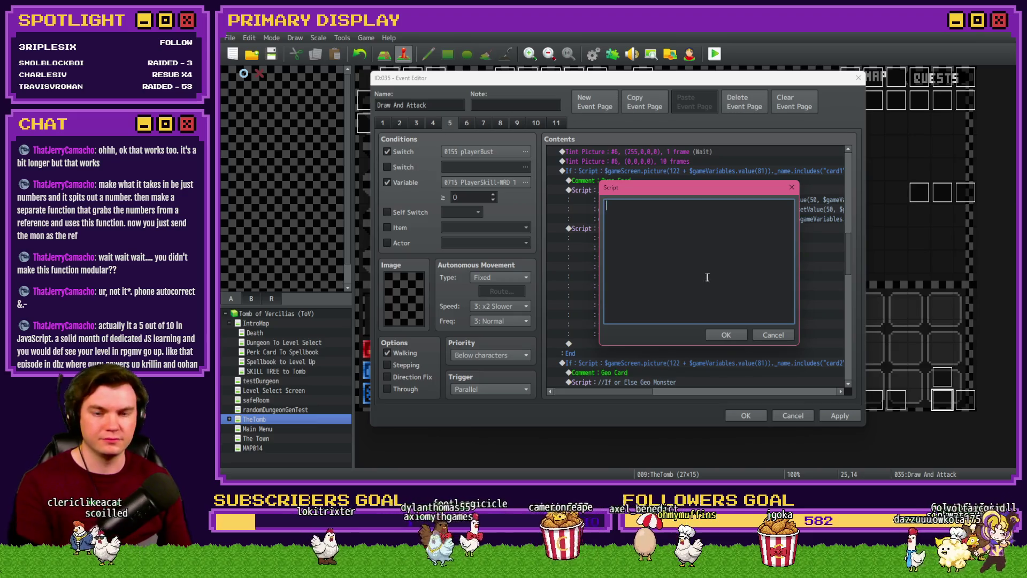
left_click(773, 335)
key("Delete")
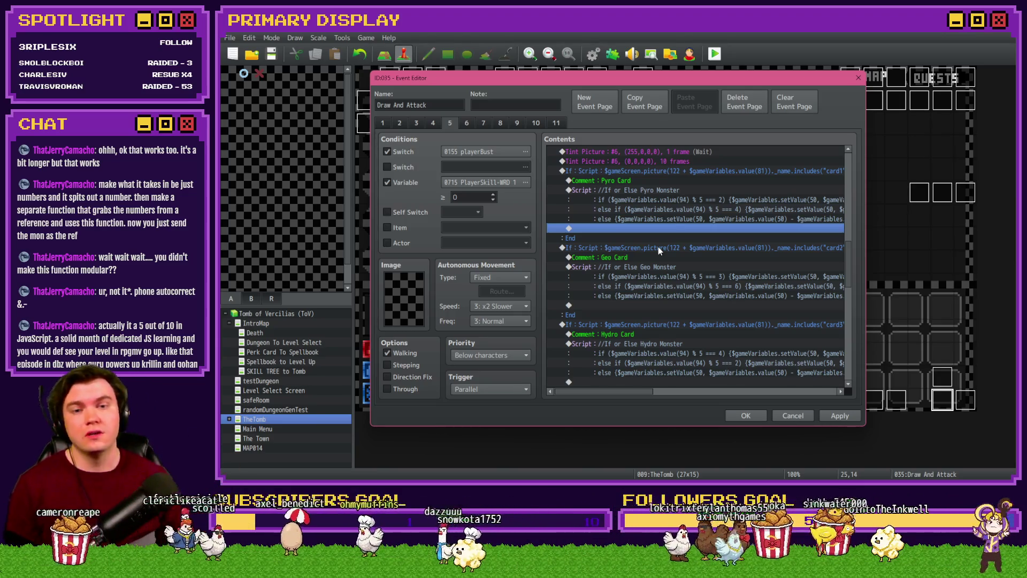
left_click(715, 171)
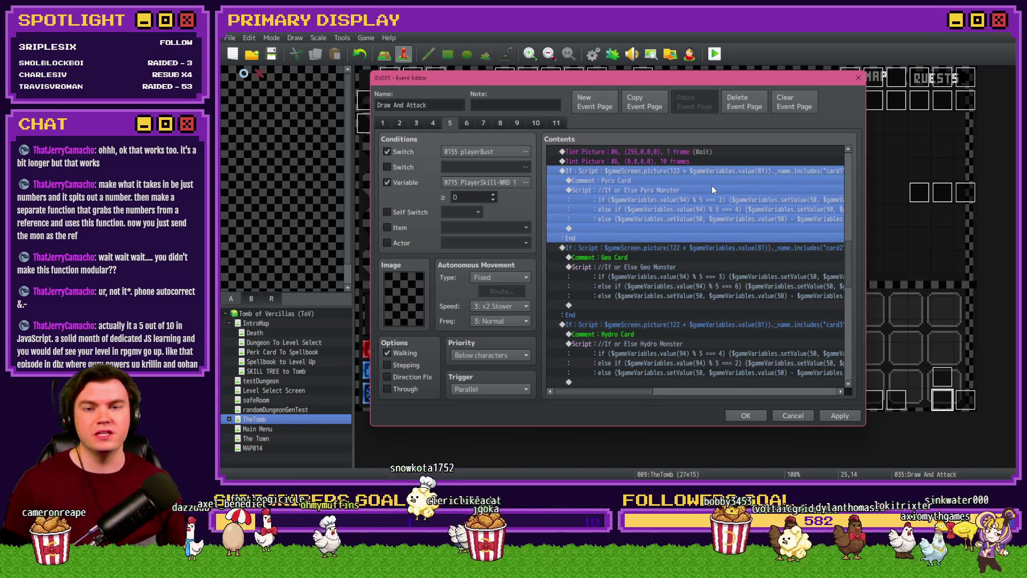
left_click(677, 189)
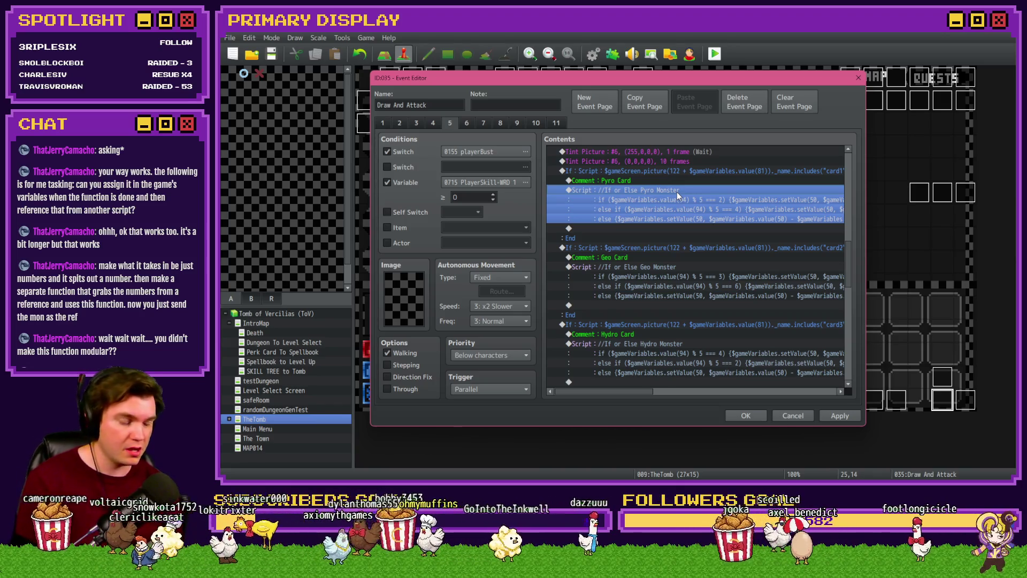
double_click(676, 191)
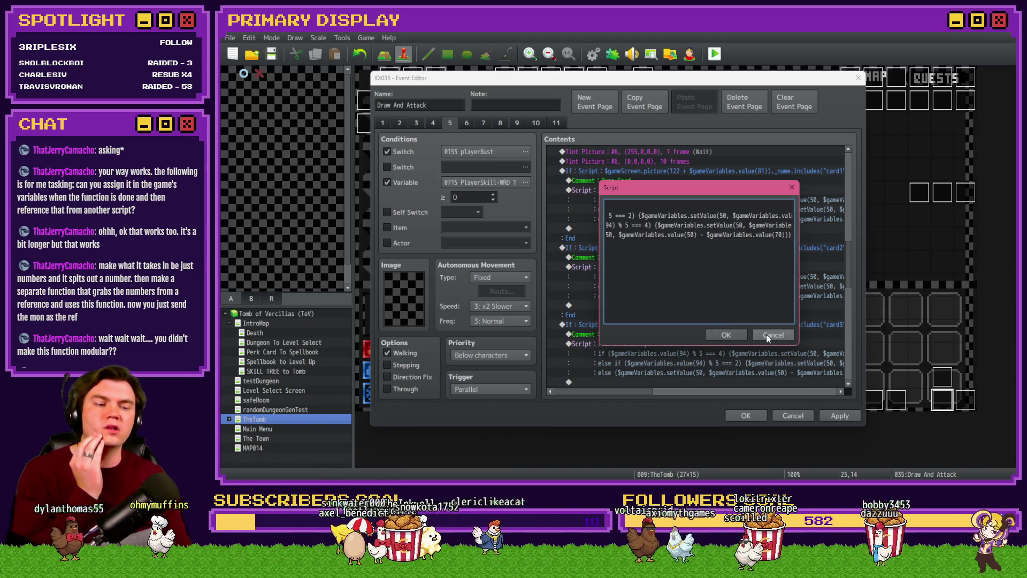
left_click(766, 335)
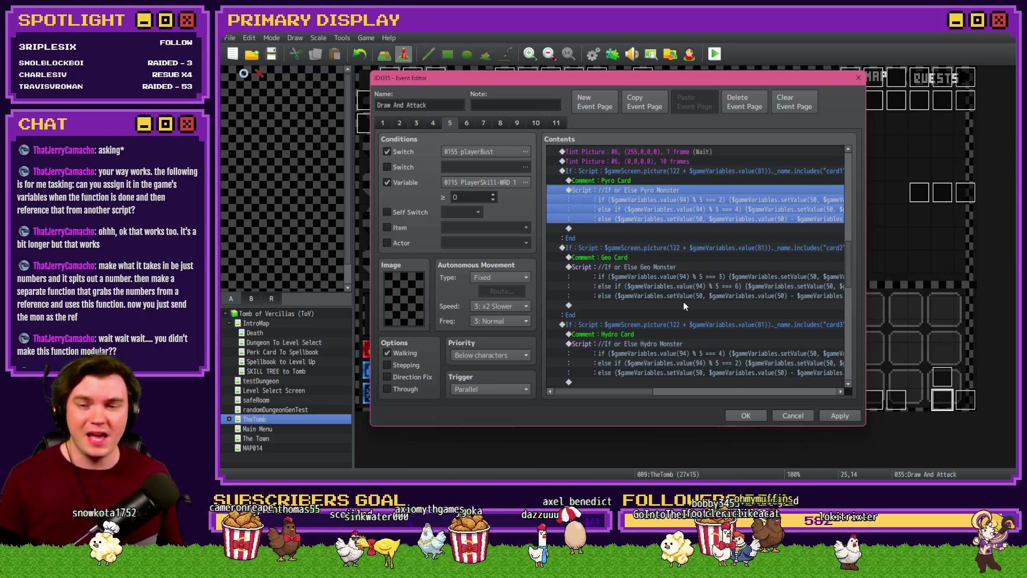
Step: Uncheck the Variable page condition and scroll the Contents list to read the Hydro Monster script
left_click(387, 182)
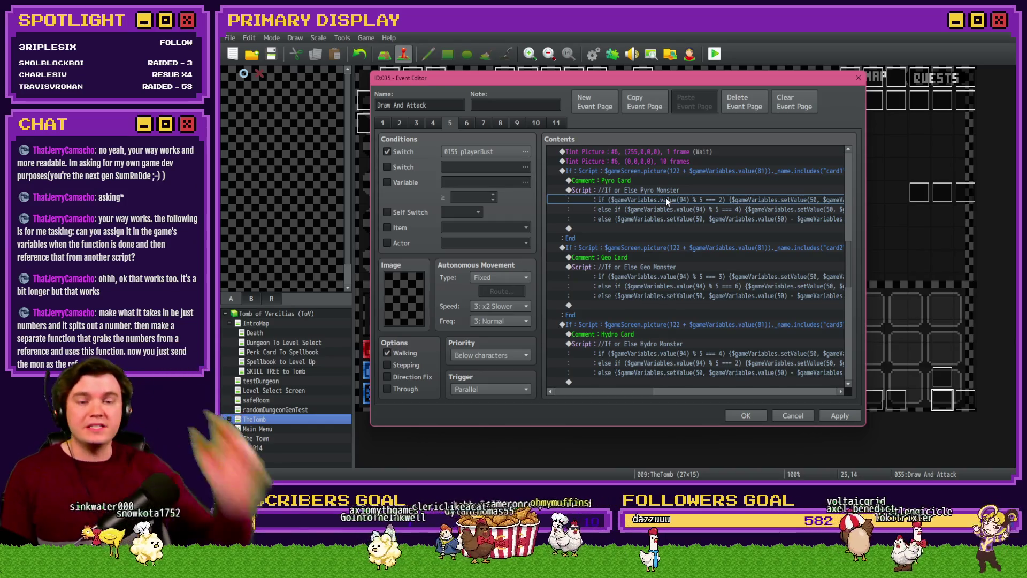
left_click_drag(628, 391, 833, 401)
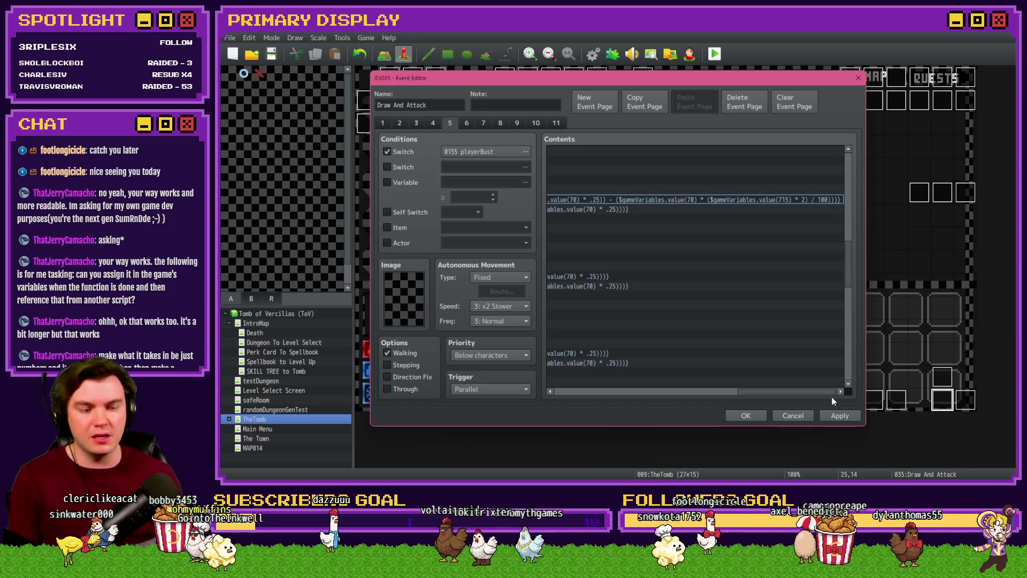
left_click_drag(791, 390, 554, 390)
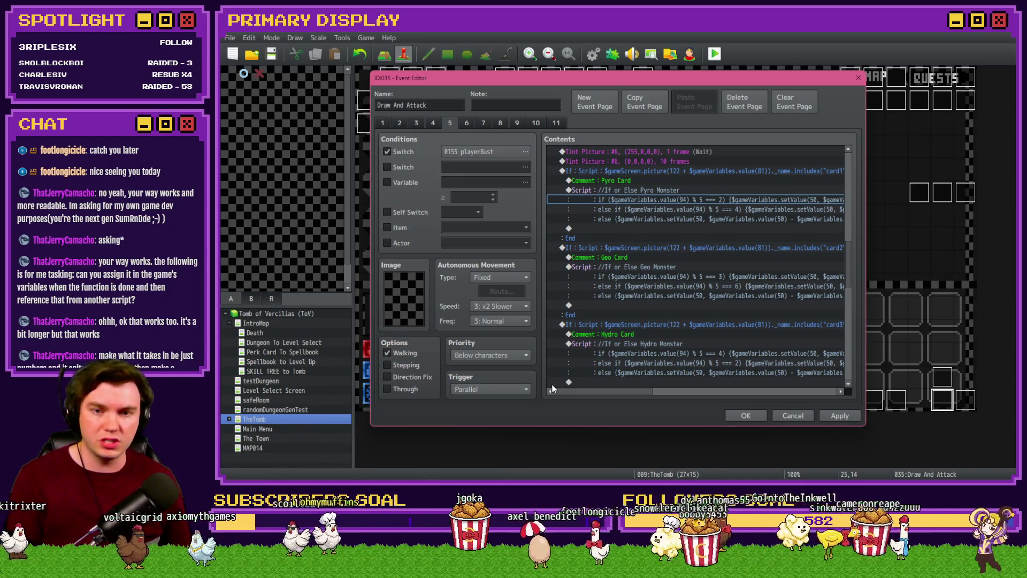
left_click_drag(645, 391, 657, 398)
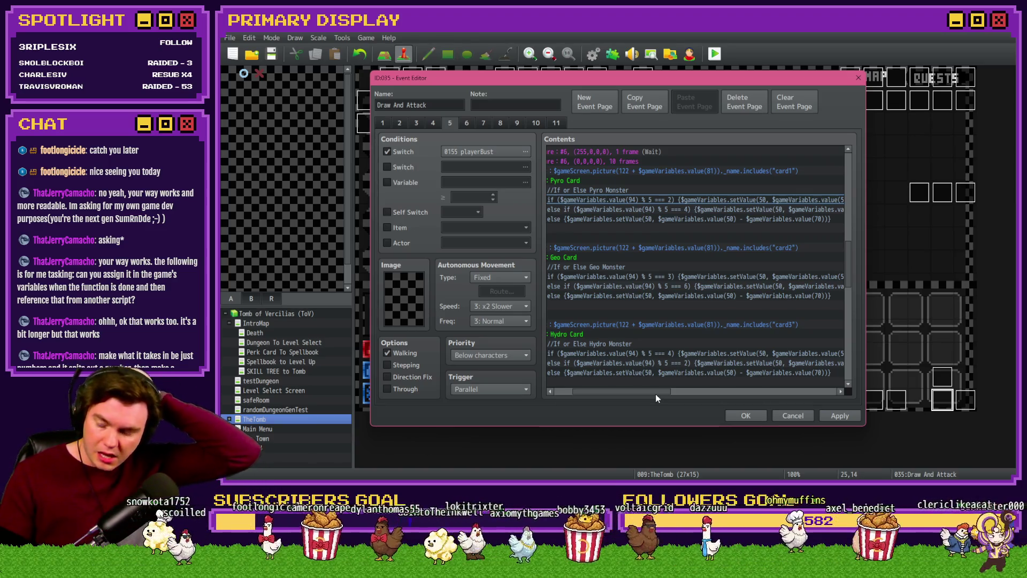
Step: Confirm the event edits, save the project, and start a playtest
left_click(746, 416)
left_click(713, 54)
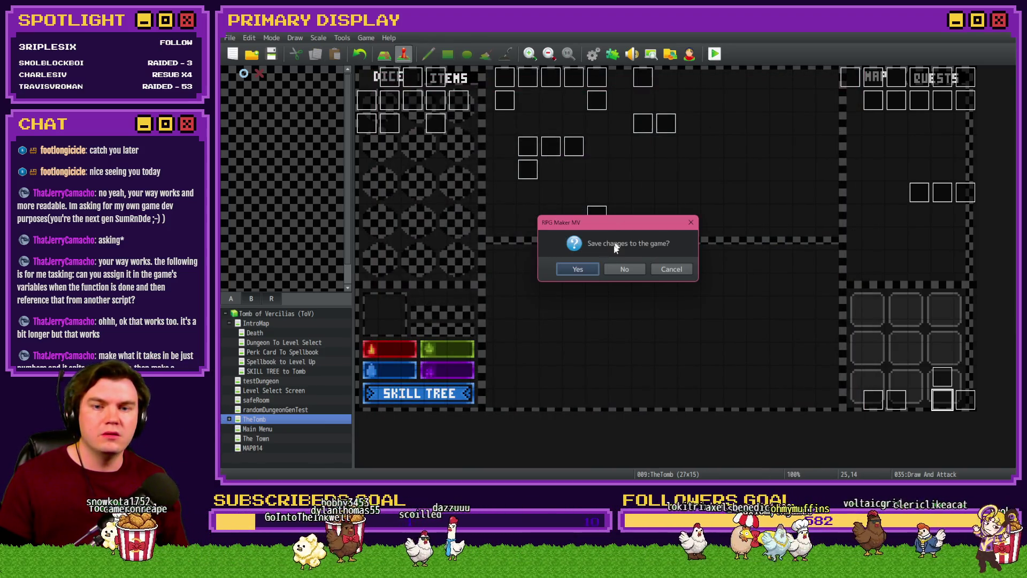
left_click(577, 269)
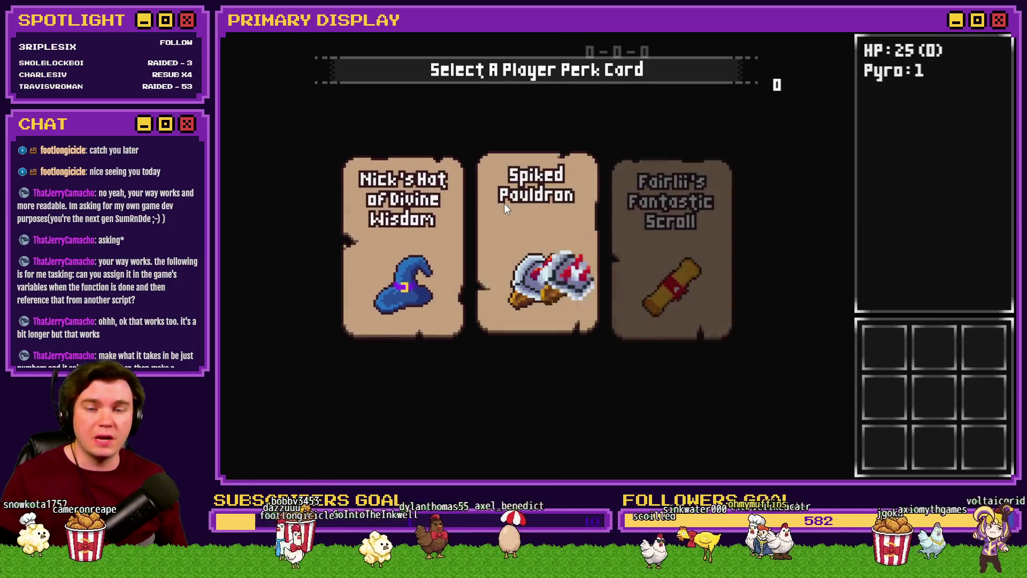
Step: Pick the Spiked Pauldron perk and review Pyro Ward and Pyro Negation in the skill tree
left_click(505, 203)
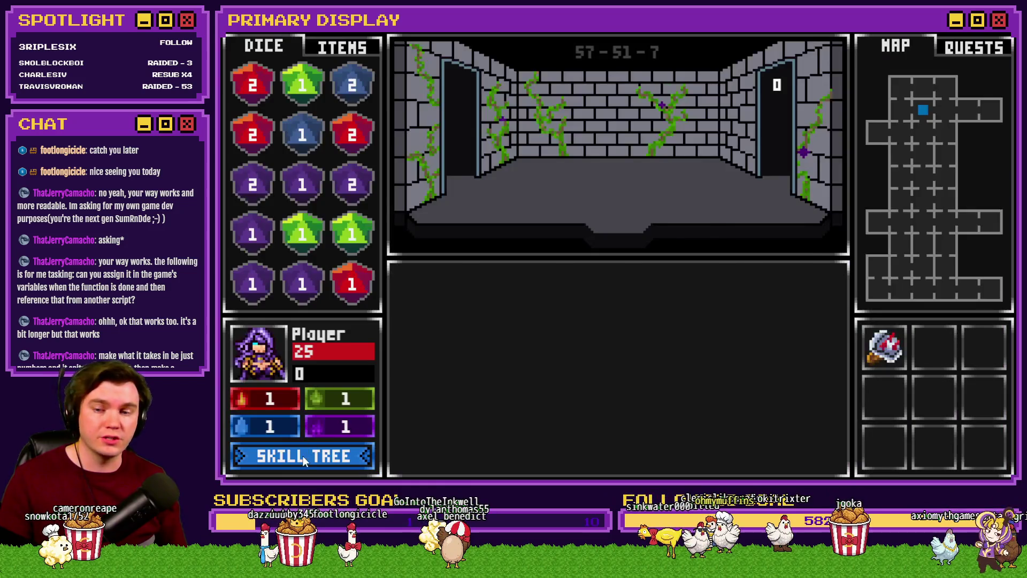
left_click(303, 456)
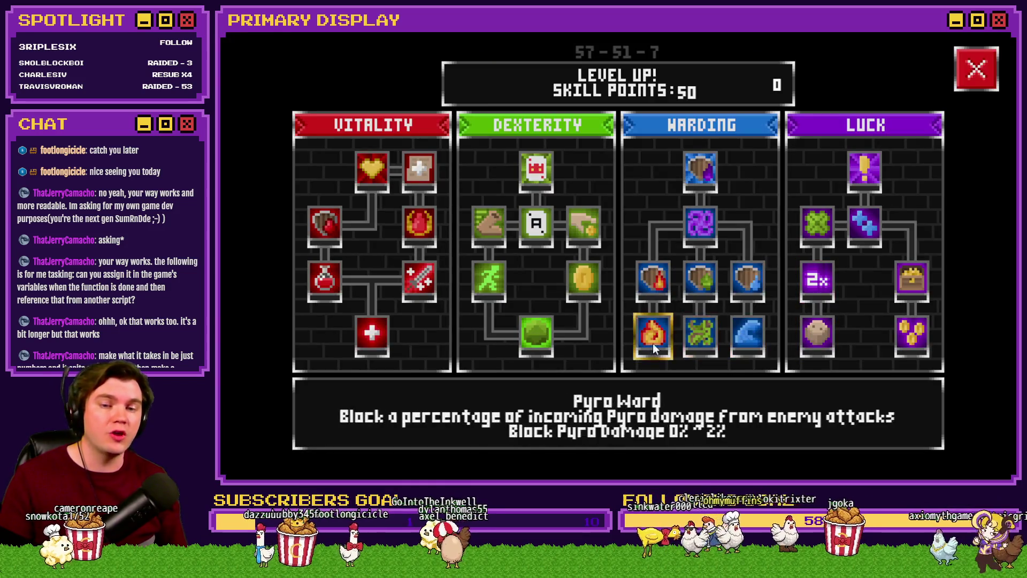
left_click(664, 348)
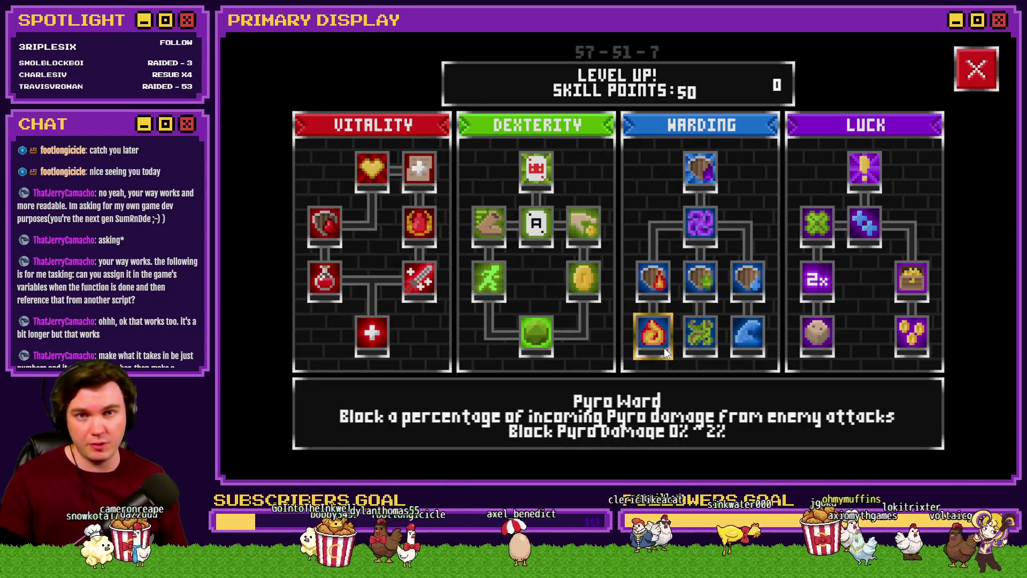
left_click(682, 316)
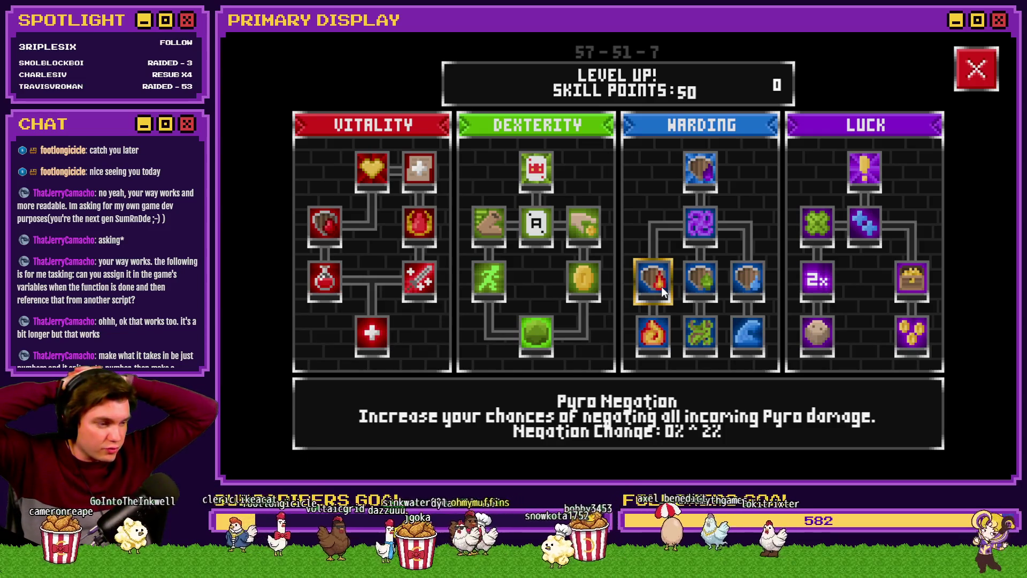
left_click(970, 68)
Step: End the playtest and create new event EV046 with a Script command
key("alt+F4")
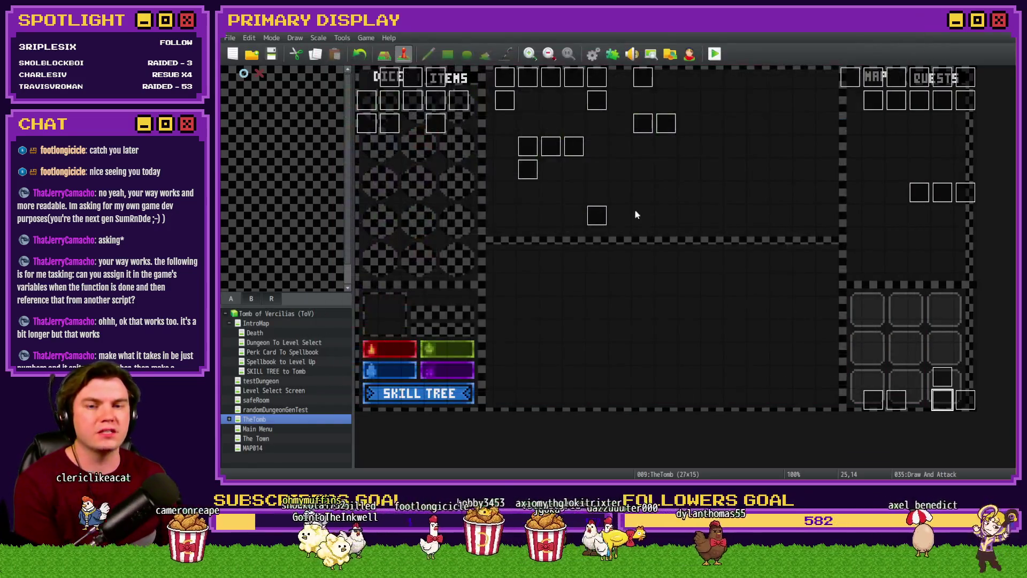
double_click(636, 214)
double_click(650, 200)
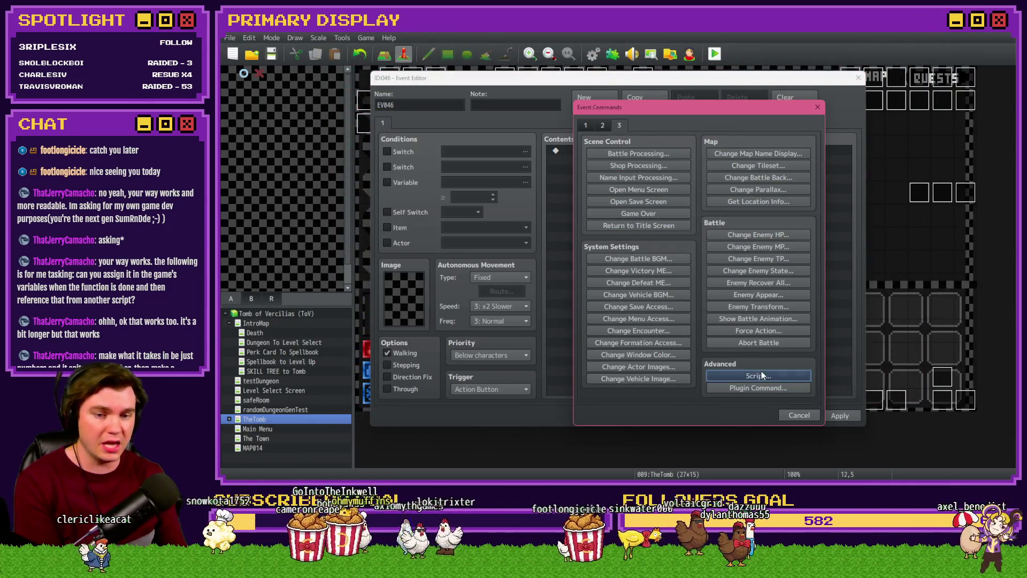
left_click(761, 375)
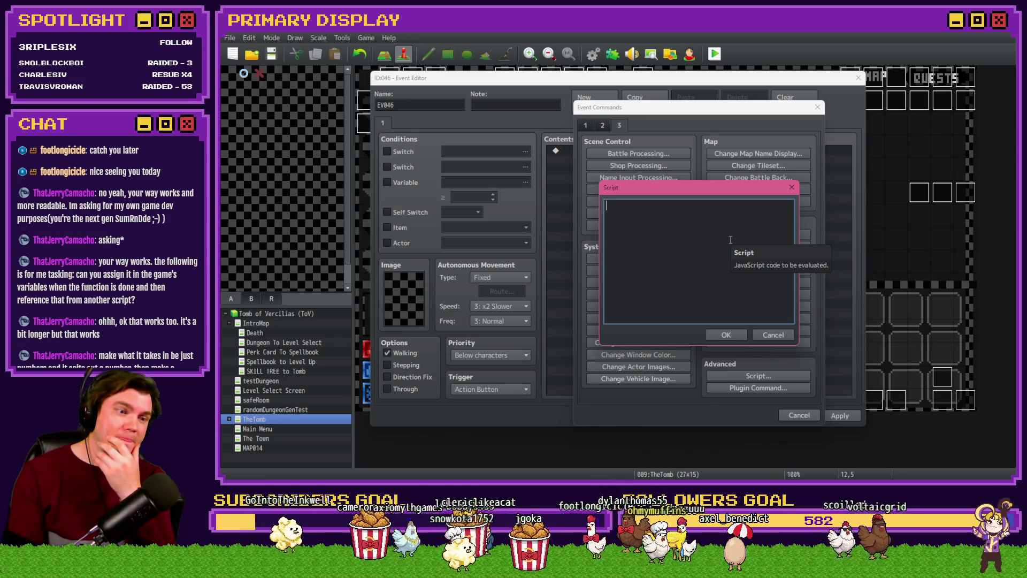
Step: Write the script setting pyro to $gameVariables.value(50) and calling $gameVariables.setValue(999, pyro)
type("var")
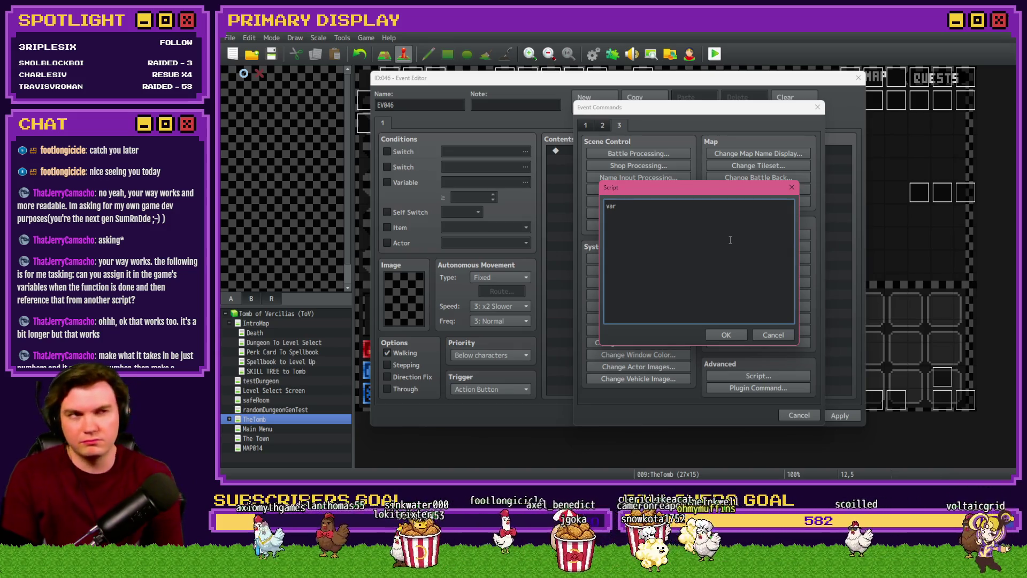
type(" pyro = ")
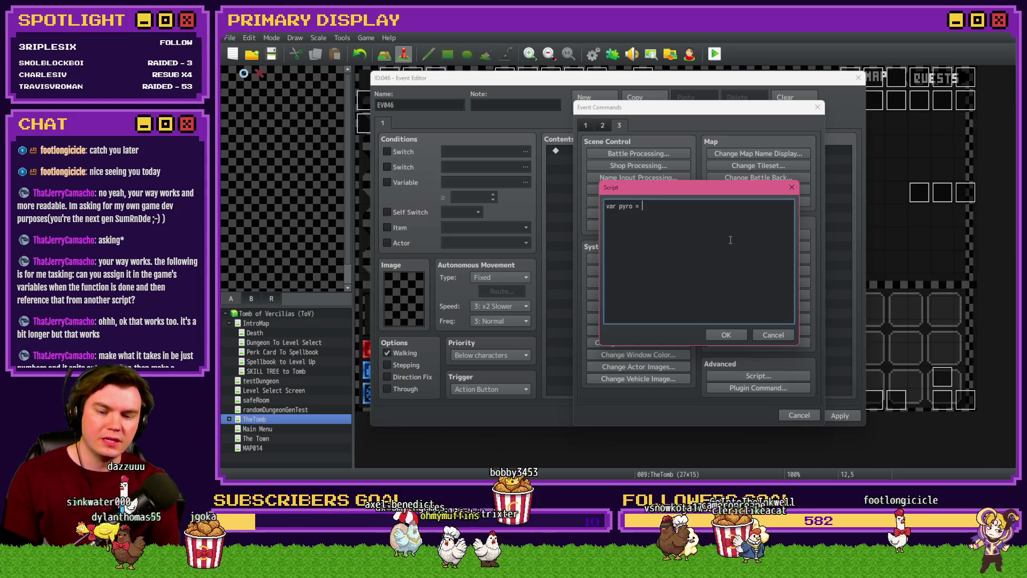
type("$game")
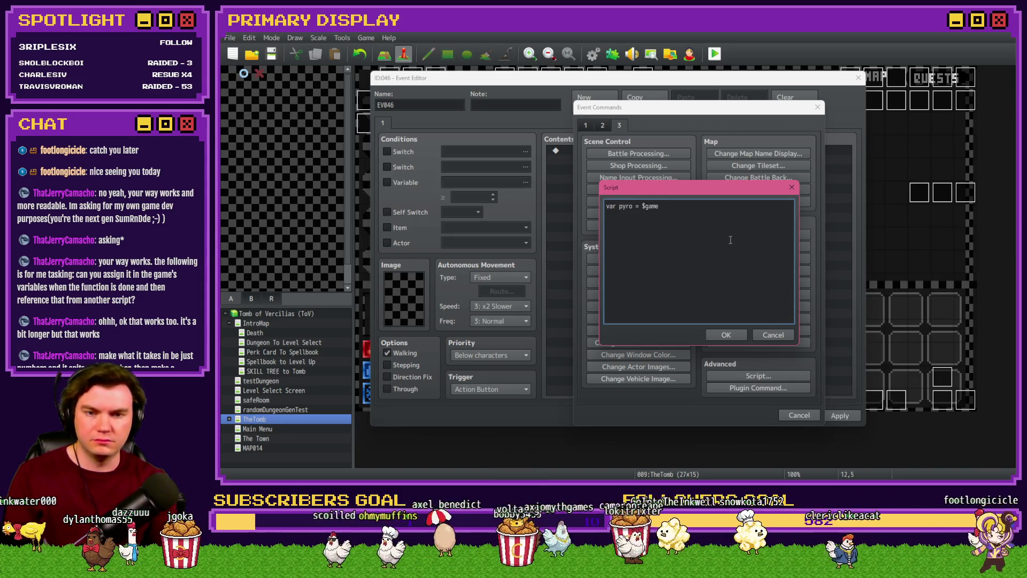
type("Variables.value")
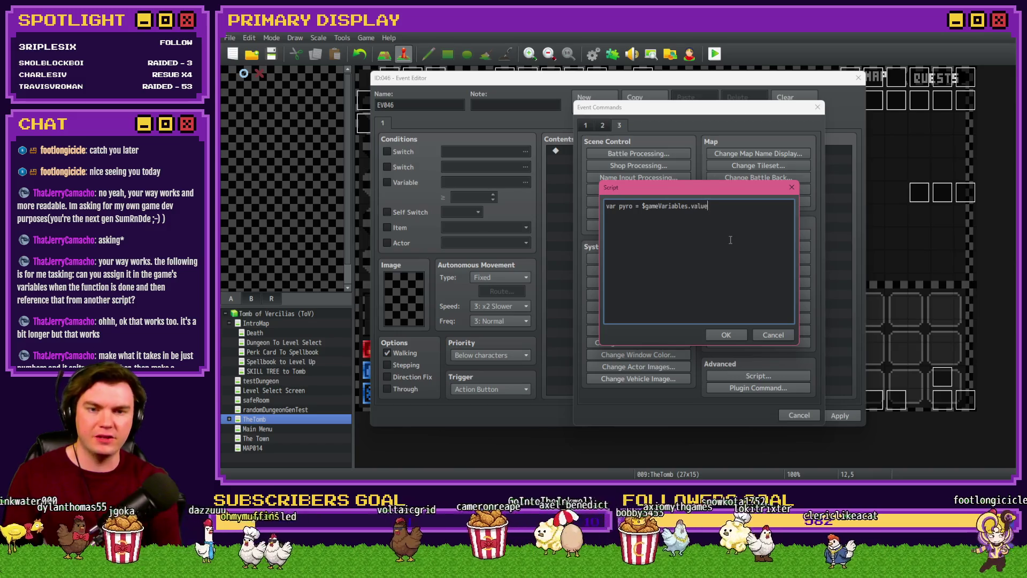
type("()50")
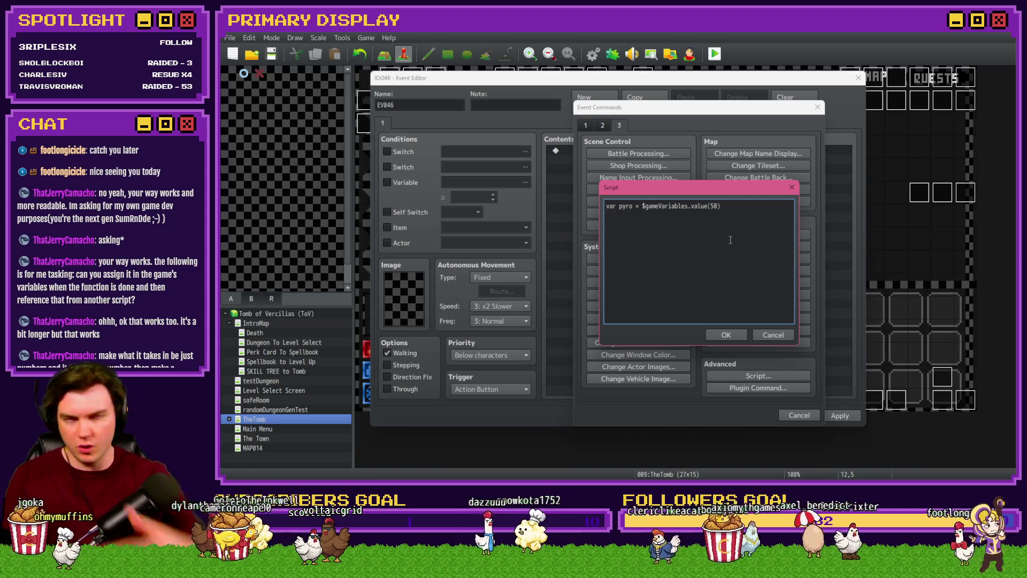
key("End")
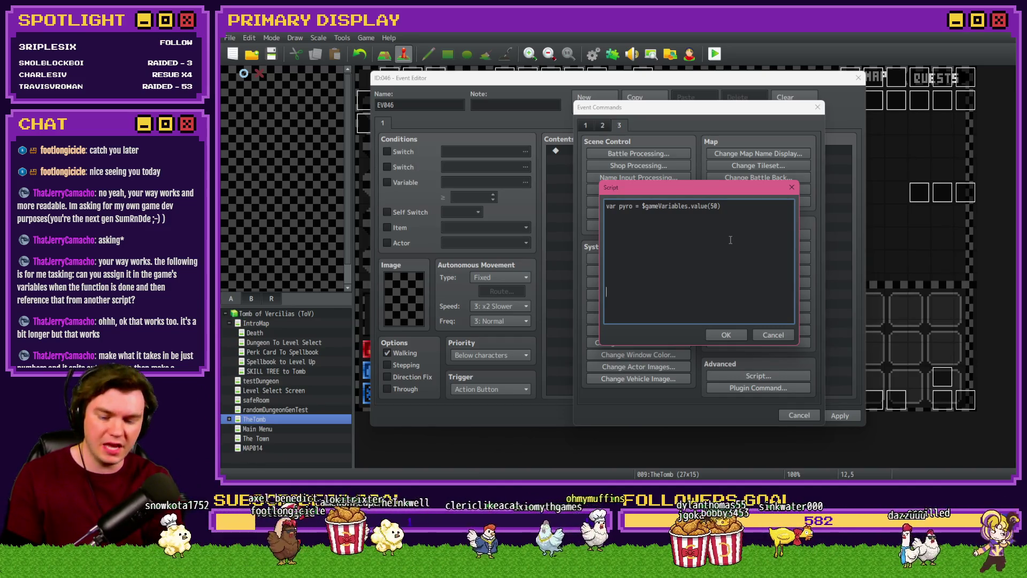
type("gameVariab")
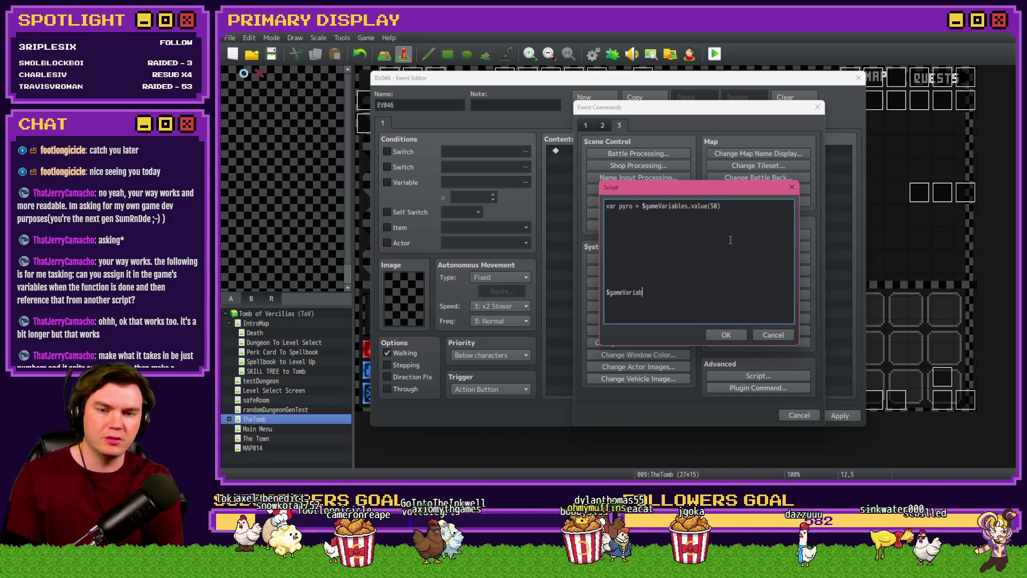
type("les.setValue(")
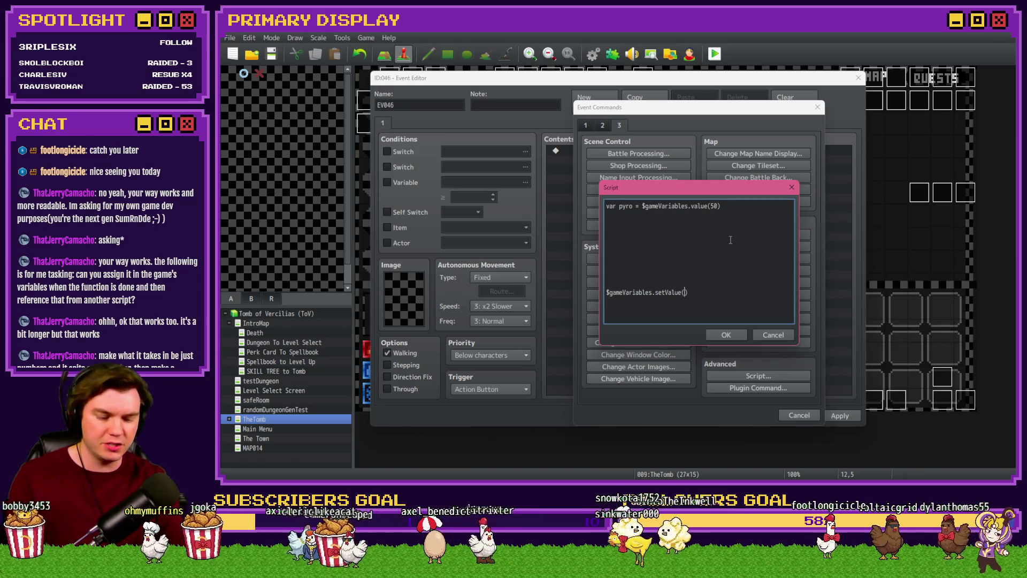
type("999, ")
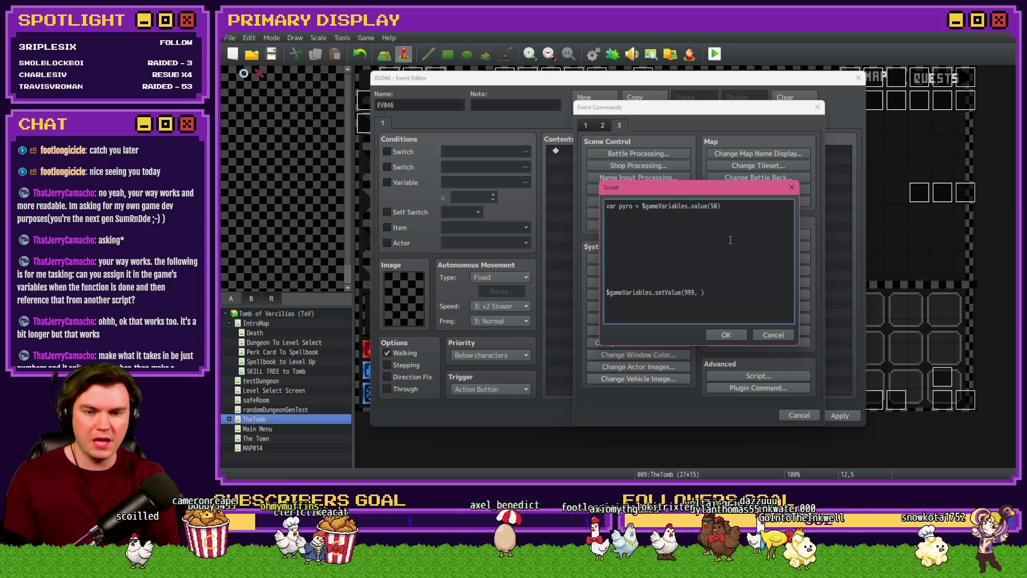
type("pye")
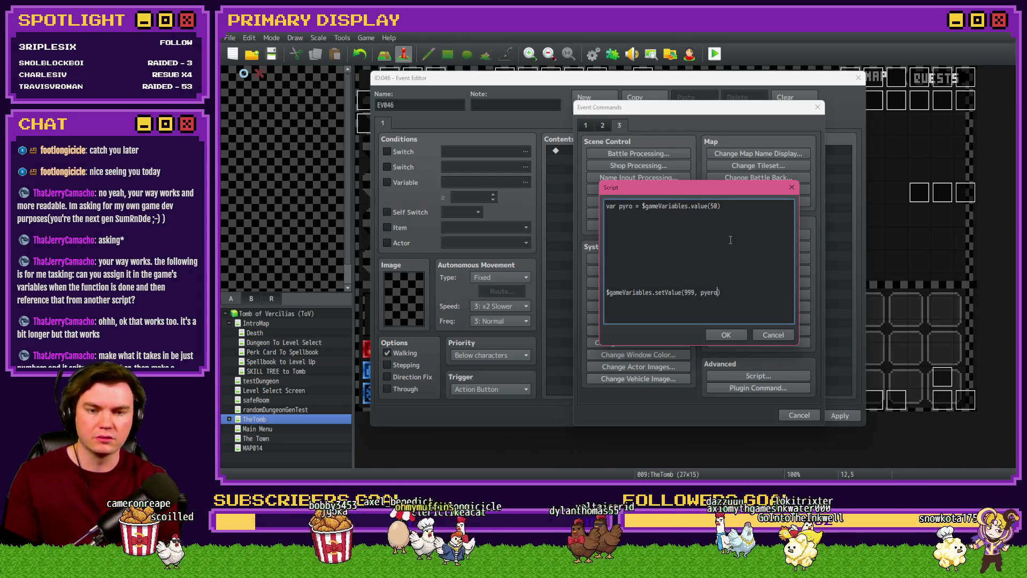
type("ro")
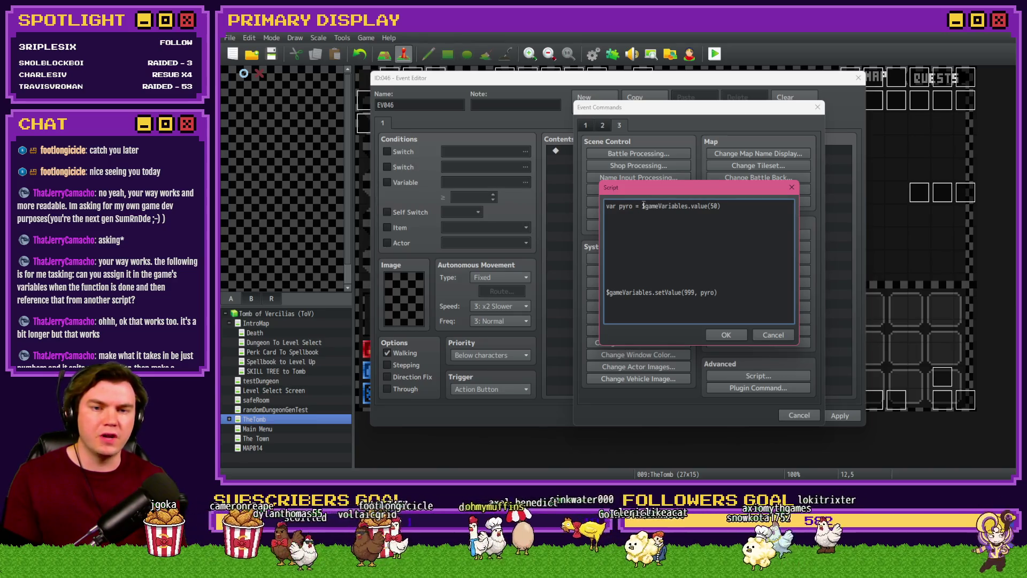
left_click_drag(643, 205, 721, 206)
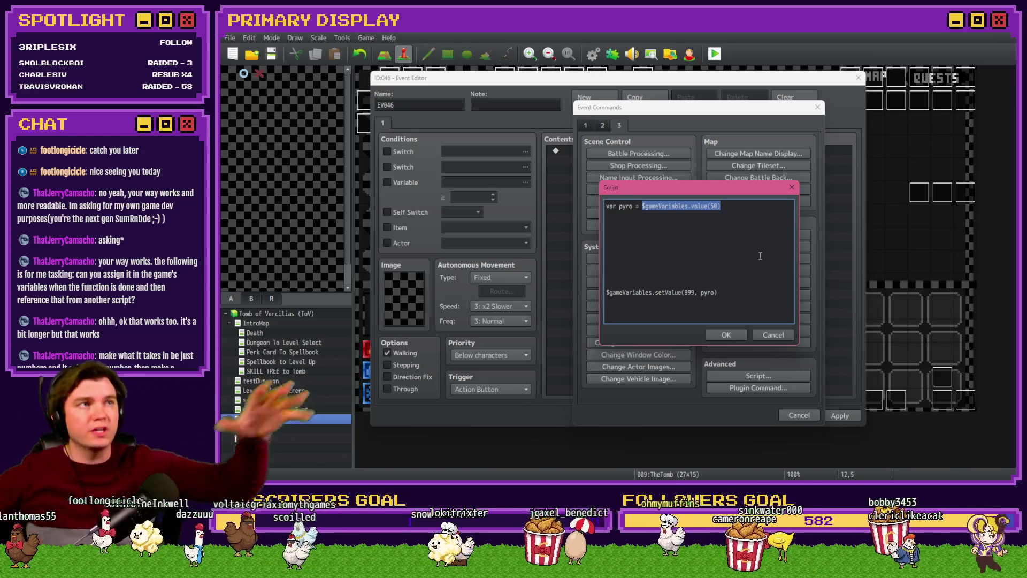
left_click(726, 334)
Step: Add a second Script command to EV046 containing $gameVariables.setValue(999, "7.5")
double_click(666, 247)
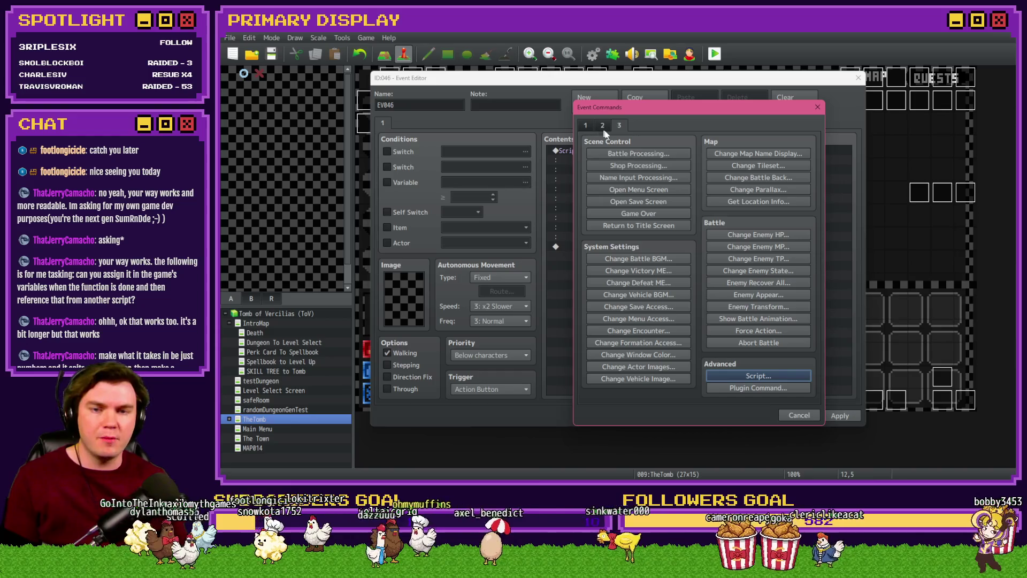
left_click(758, 376)
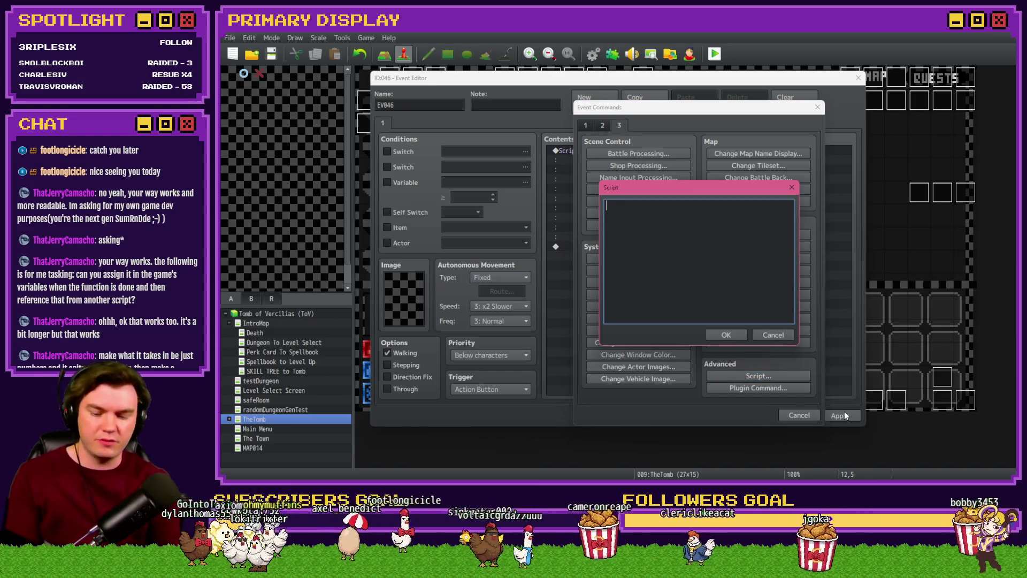
type("$gameVariables.vla")
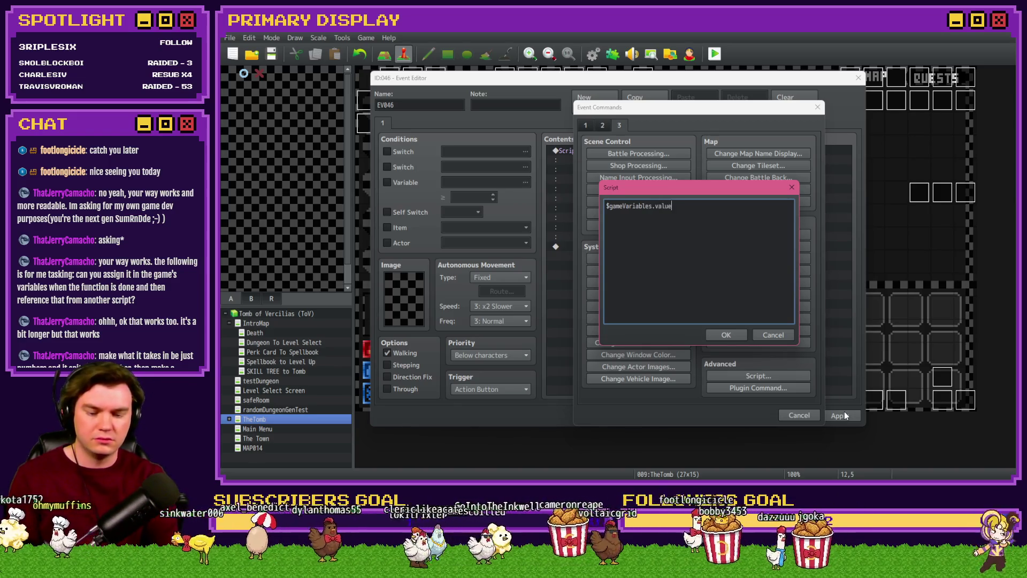
type("999")
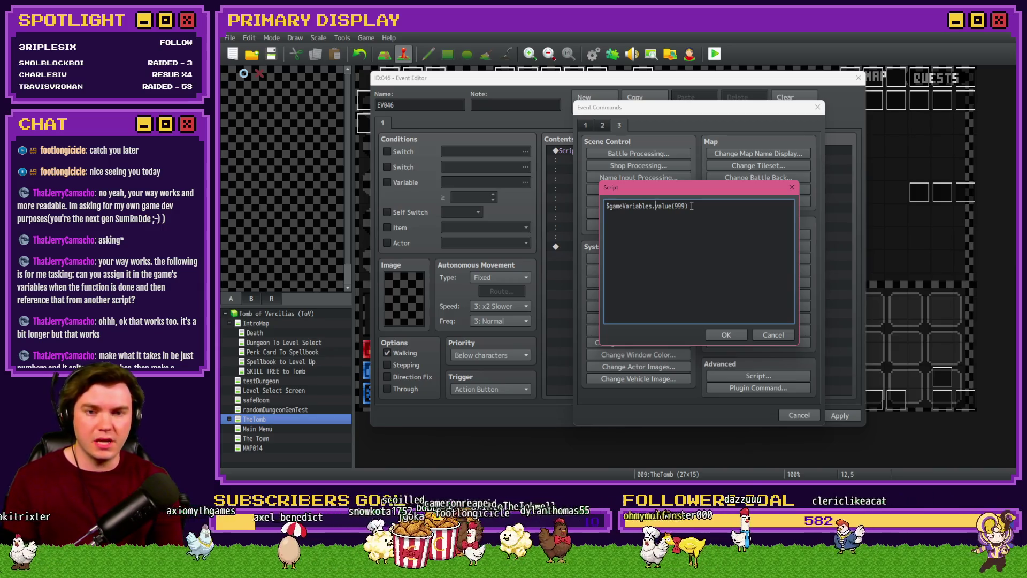
type("setV")
key("Delete")
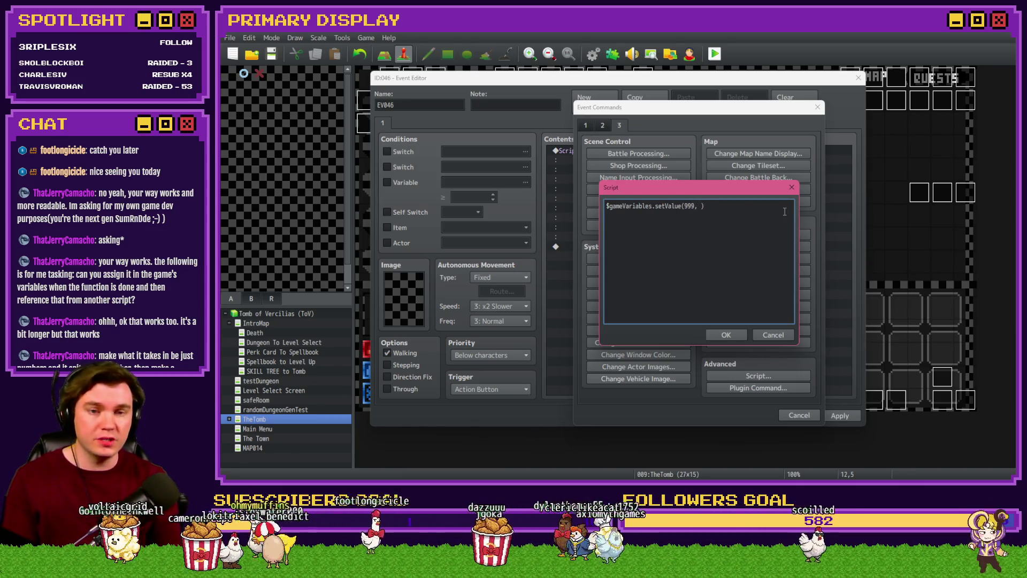
type("\"\"")
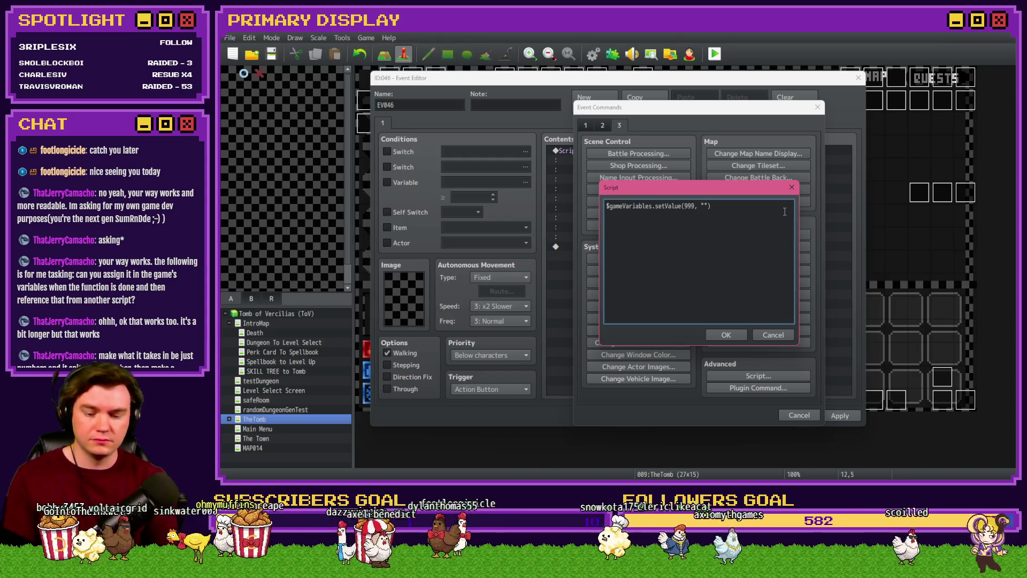
type("7")
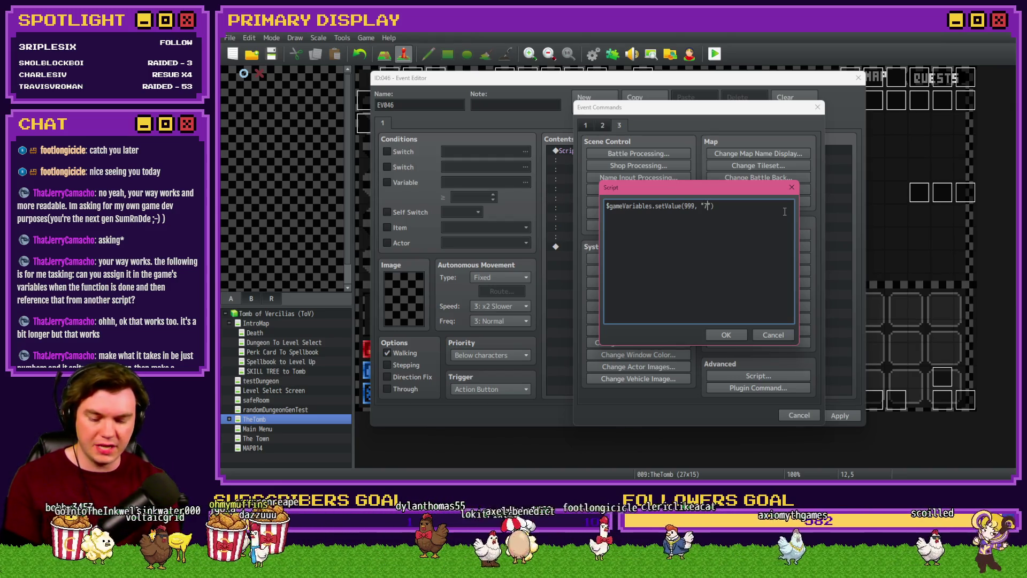
type(".5")
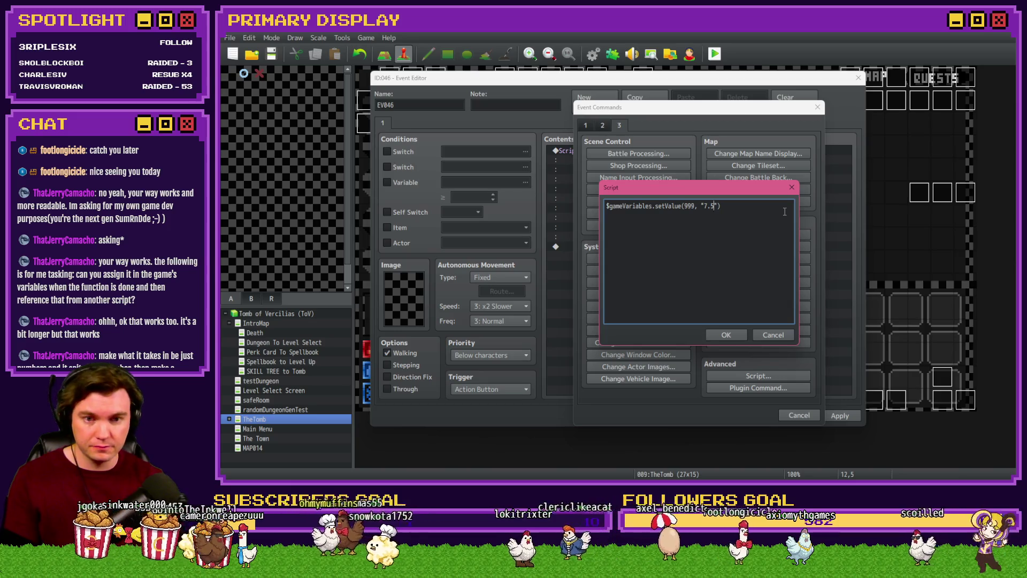
key("End")
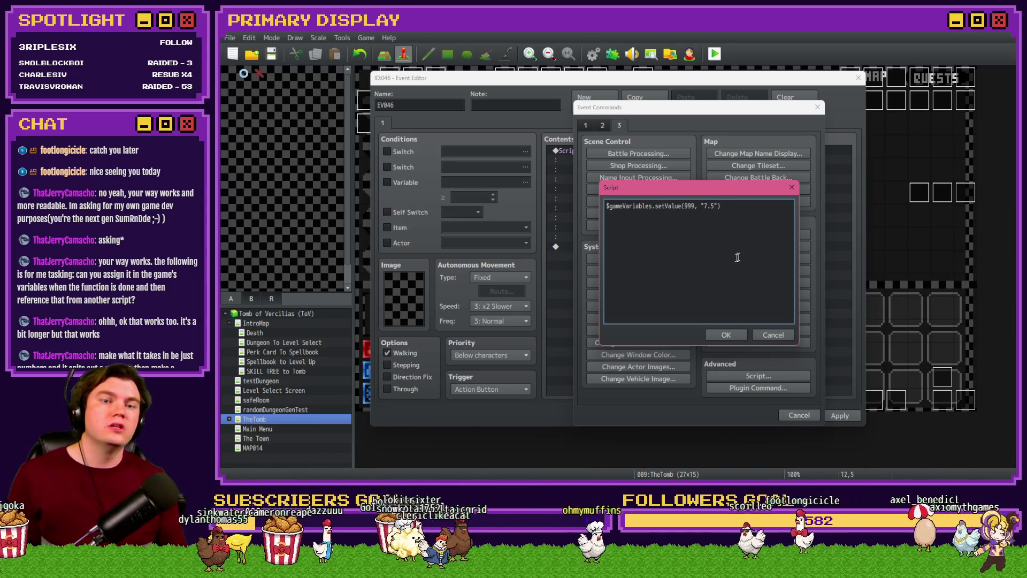
left_click(726, 335)
Step: Review the first script, checking how pyro is passed to setValue
double_click(701, 151)
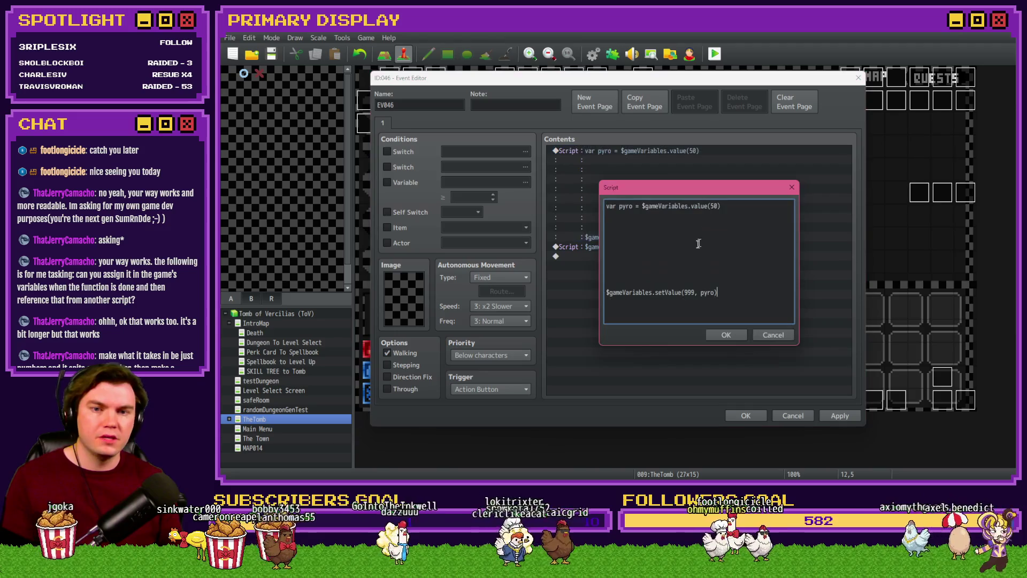
double_click(624, 206)
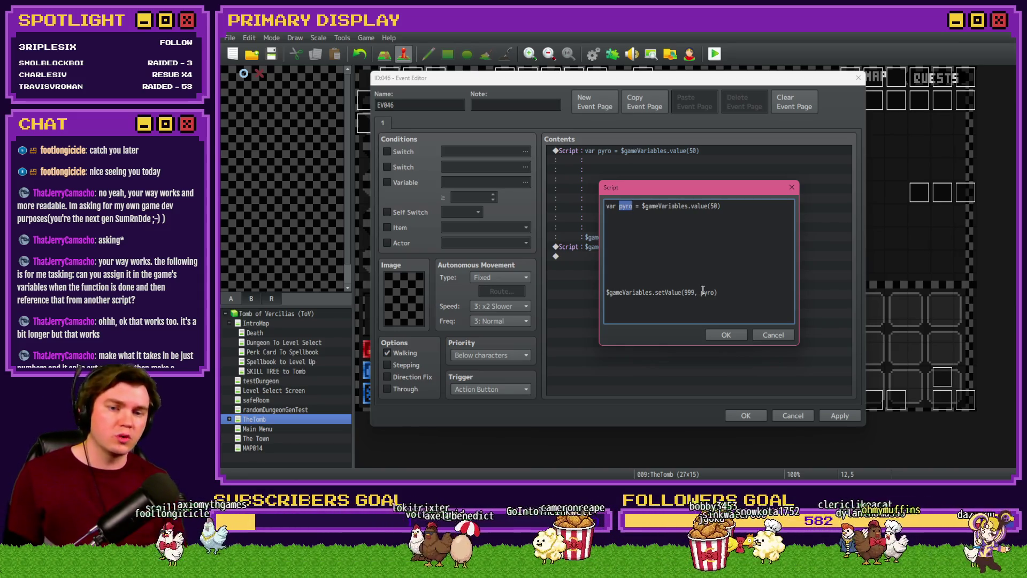
left_click_drag(702, 292, 715, 292)
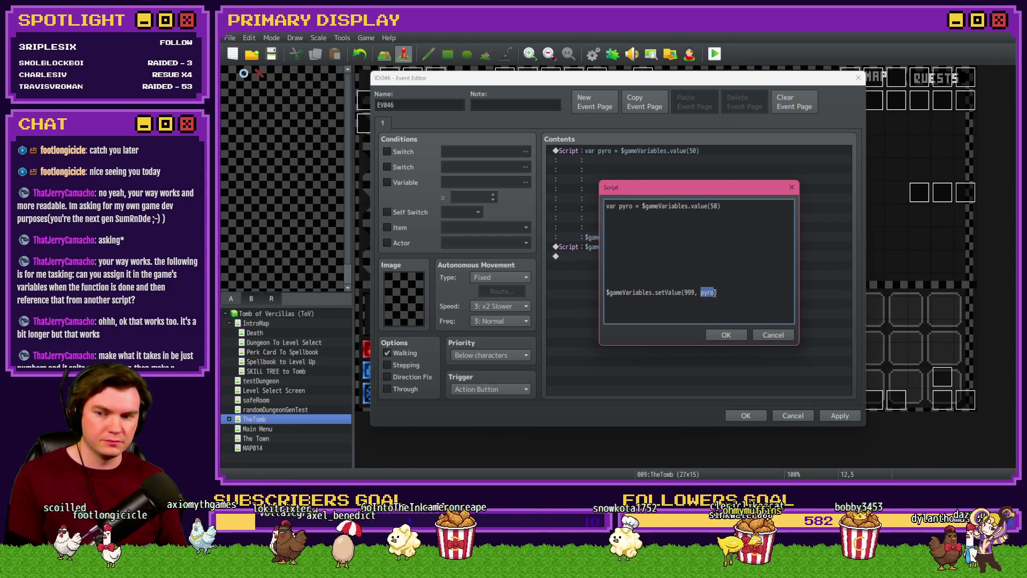
left_click(736, 340)
Step: Reopen the second script and inspect its 999 variable number and "7.5" value
double_click(673, 247)
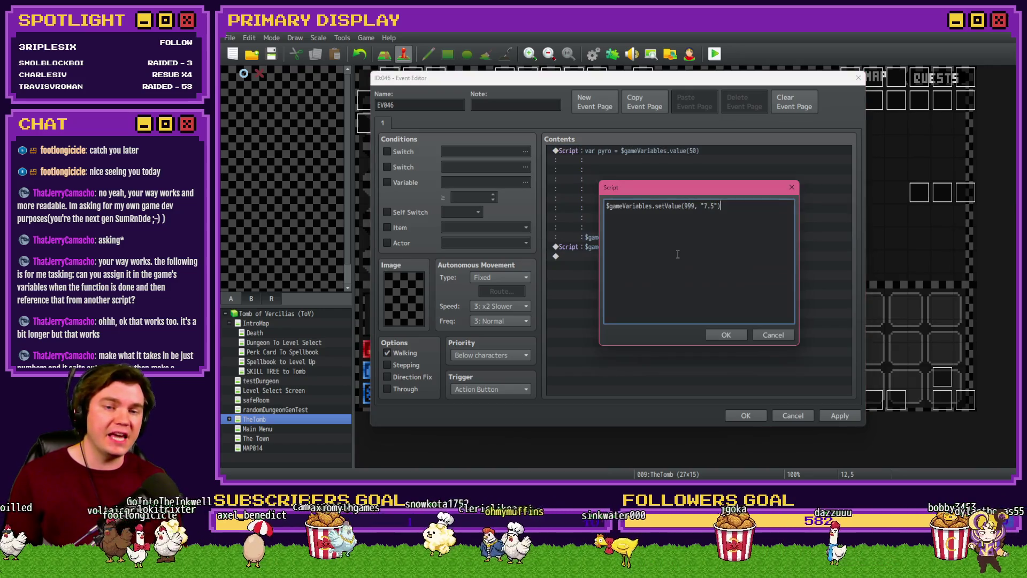
double_click(691, 206)
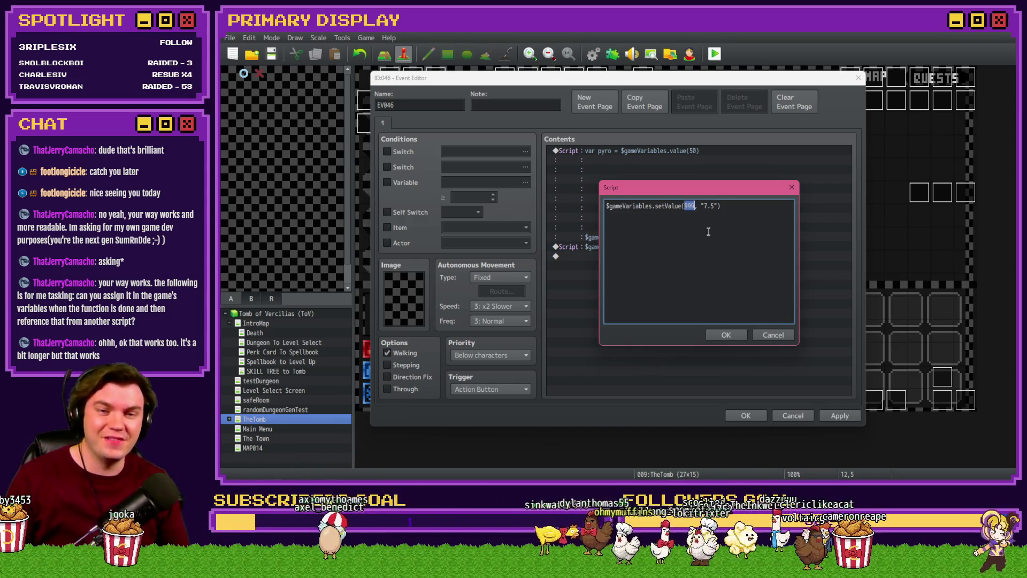
left_click_drag(704, 206, 715, 205)
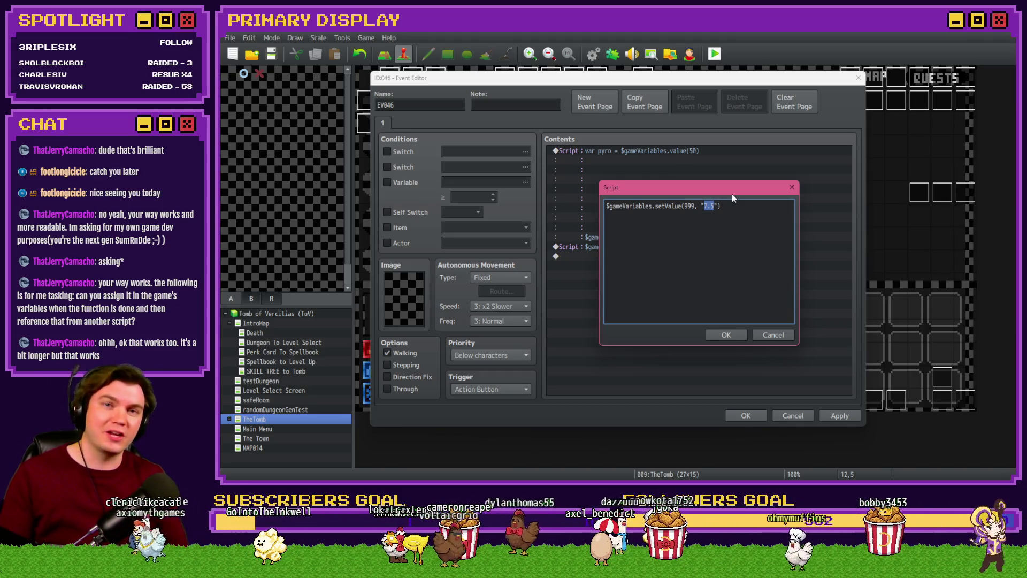
Step: Close the script and discard all changes to test event EV046
left_click(772, 334)
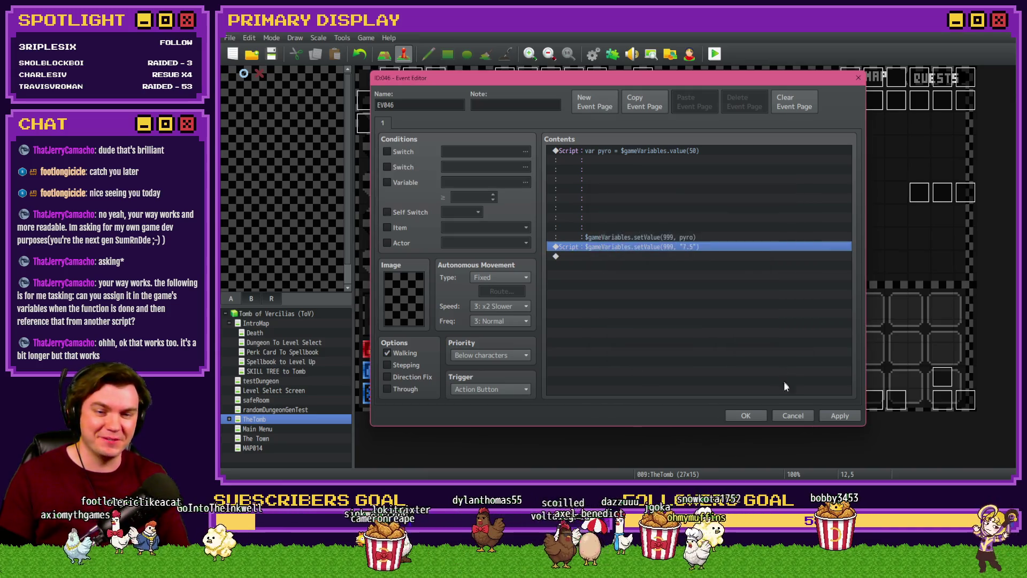
left_click(792, 412)
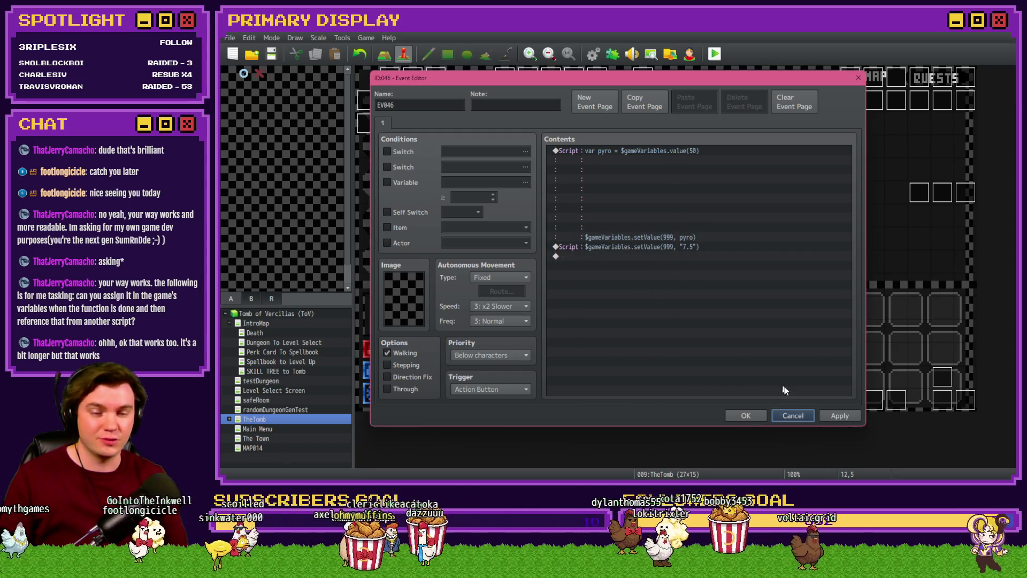
left_click(791, 415)
Step: Select map tile 22,11 and open the Draw And Attack event
left_click(606, 267)
left_click(864, 321)
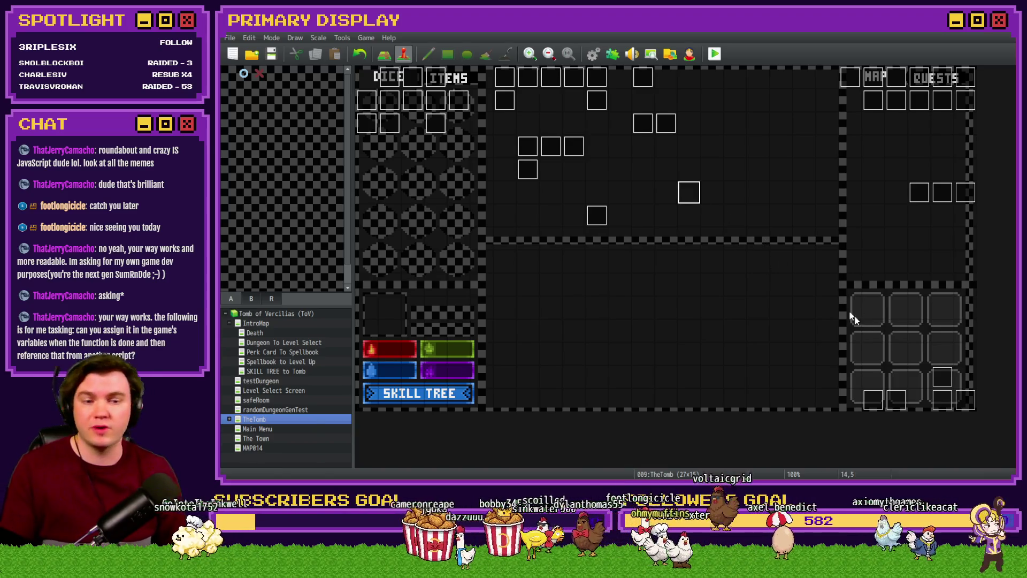
double_click(943, 402)
Step: Switch through page 4 to page 5, the playerBust page, and scroll its Contents
left_click(432, 124)
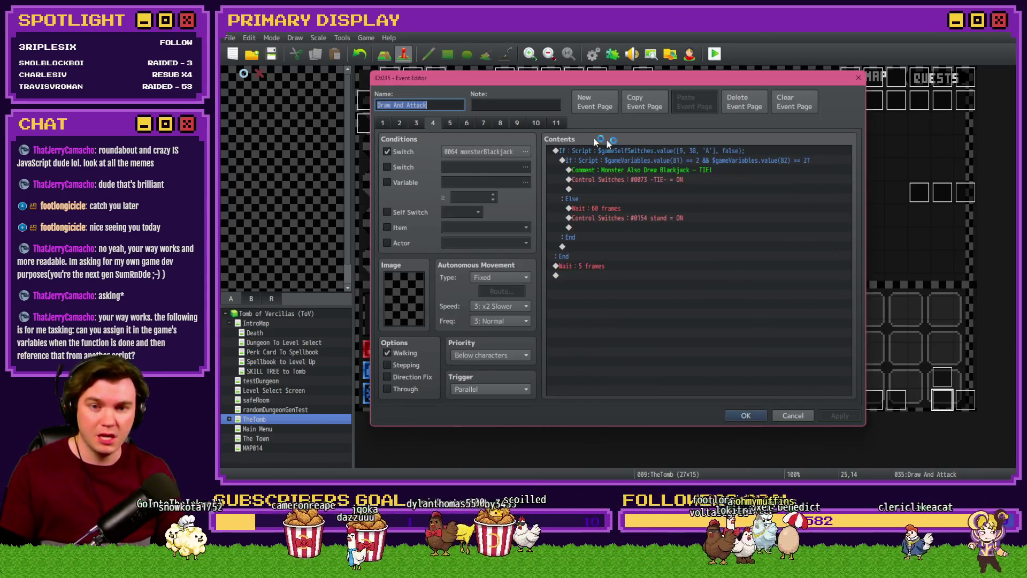
left_click(450, 123)
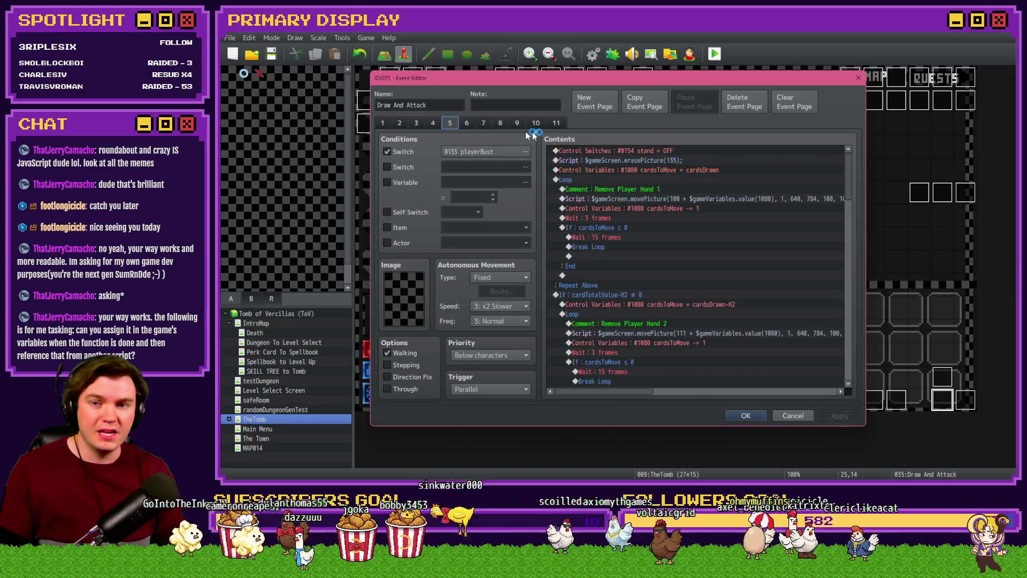
left_click_drag(851, 160, 862, 284)
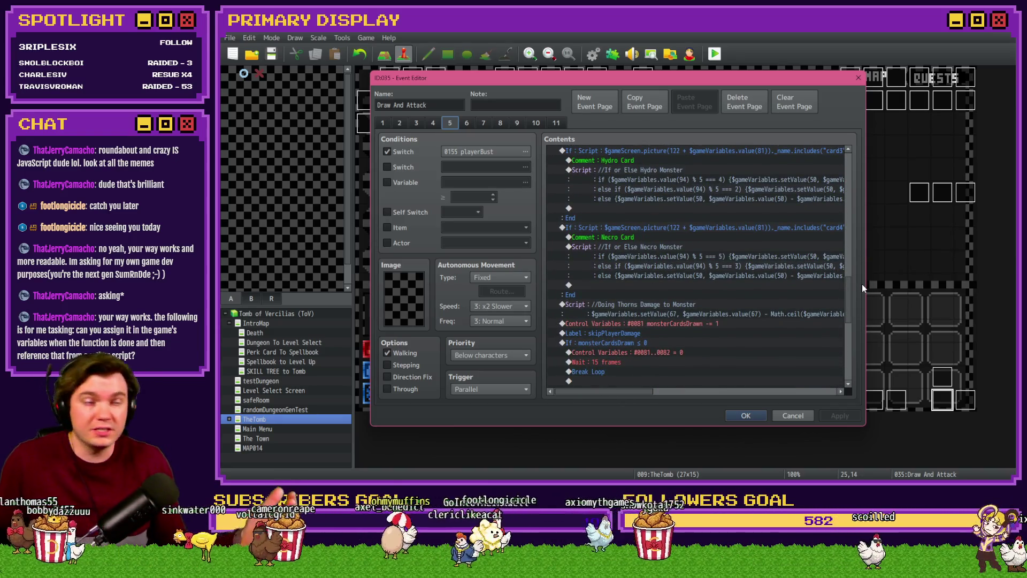